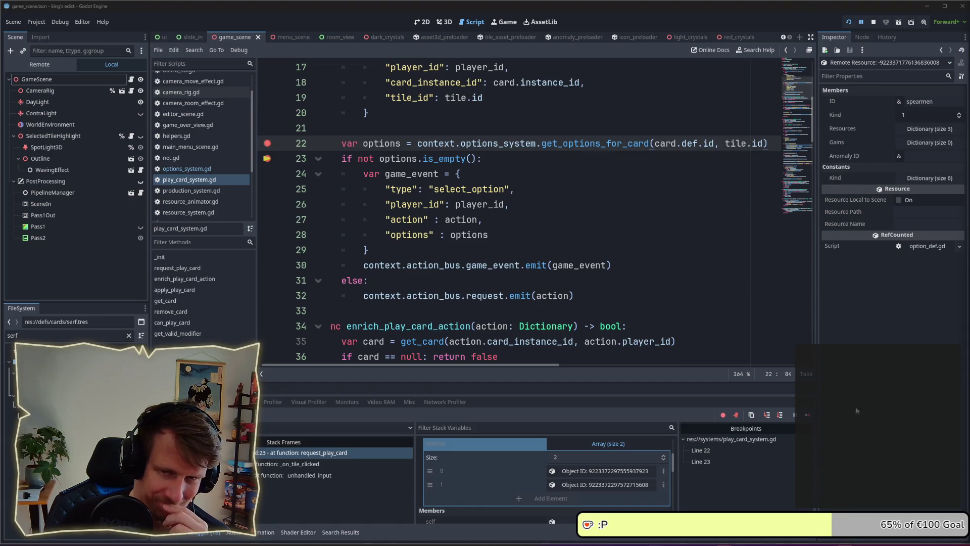
Remove the stray blank line before the emptiness check and save play_card_system.gd.
{"action": "left_click", "coordinate": [527, 173]}
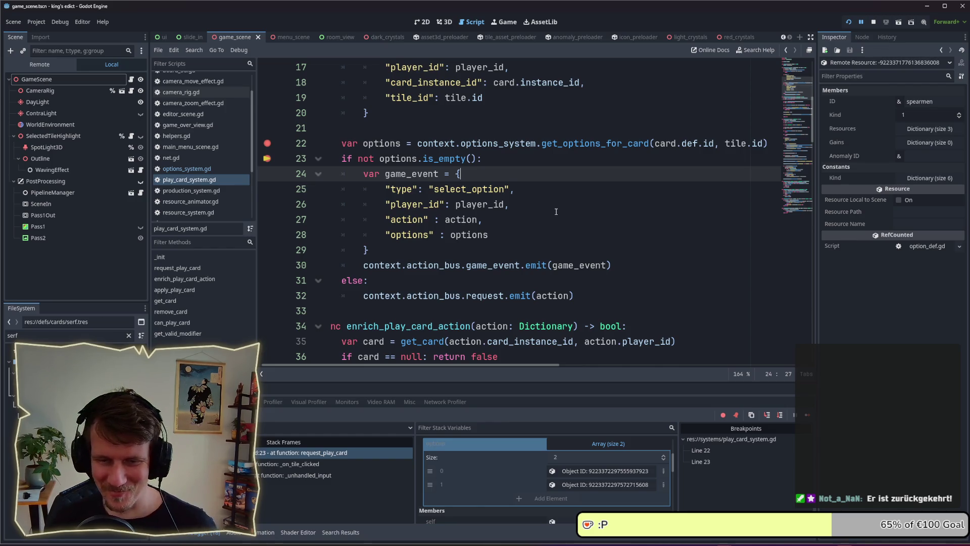
{"action": "left_click", "coordinate": [527, 234]}
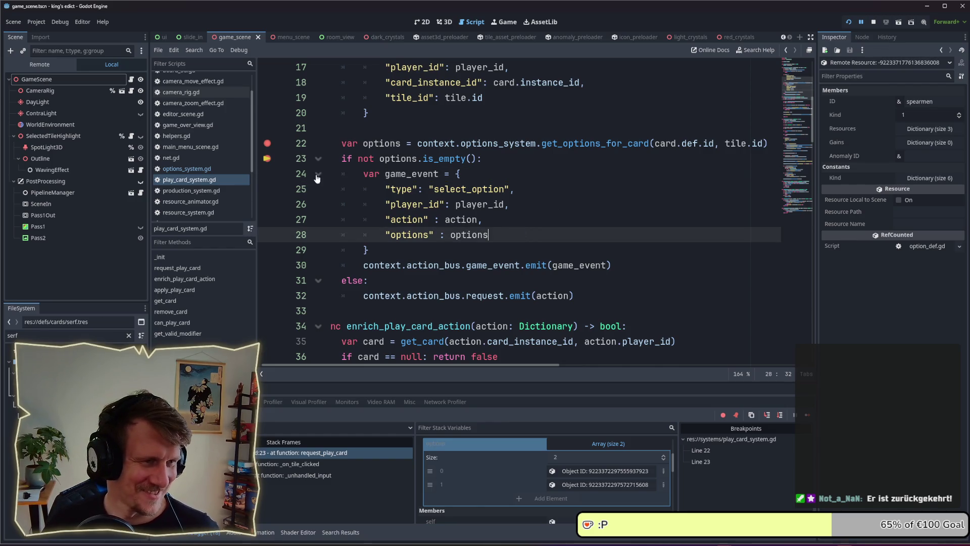
{"action": "left_click", "coordinate": [500, 160]}
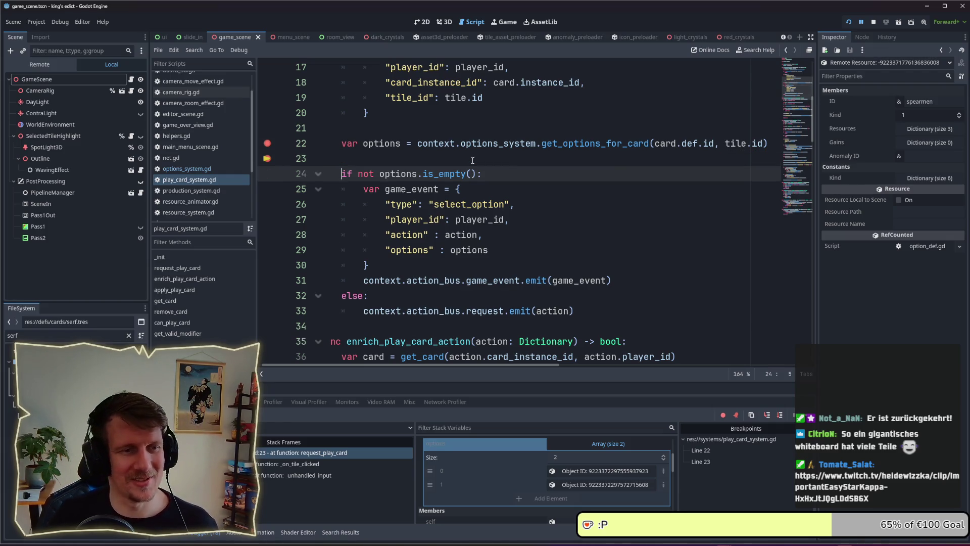
{"action": "key", "text": "Return"}
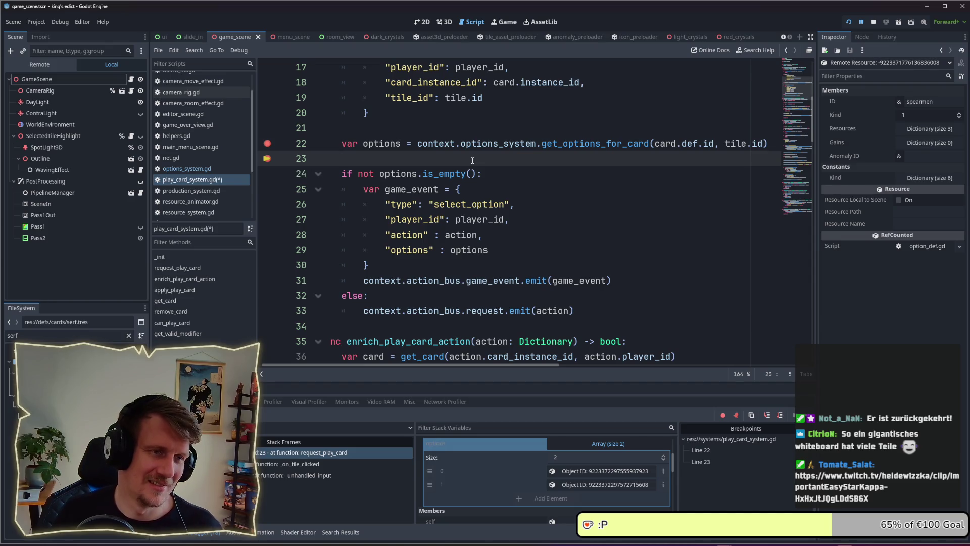
{"action": "key", "text": "BackSpace"}
{"action": "key", "text": "BackSpace"}
{"action": "key", "text": "ctrl+s"}
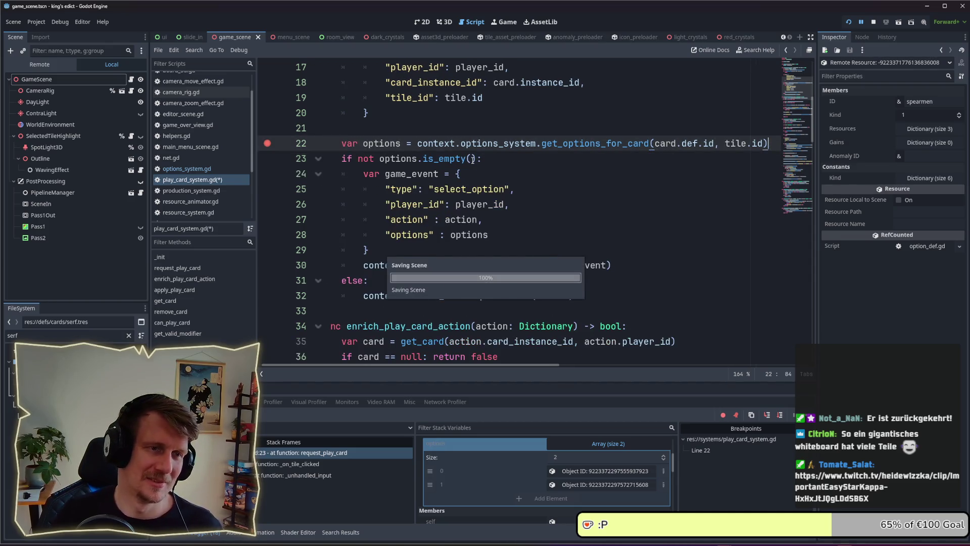
{"action": "scroll", "coordinate": [455, 186], "scroll_direction": "up", "scroll_amount": 3}
{"action": "scroll", "coordinate": [453, 190], "scroll_direction": "up", "scroll_amount": 2}
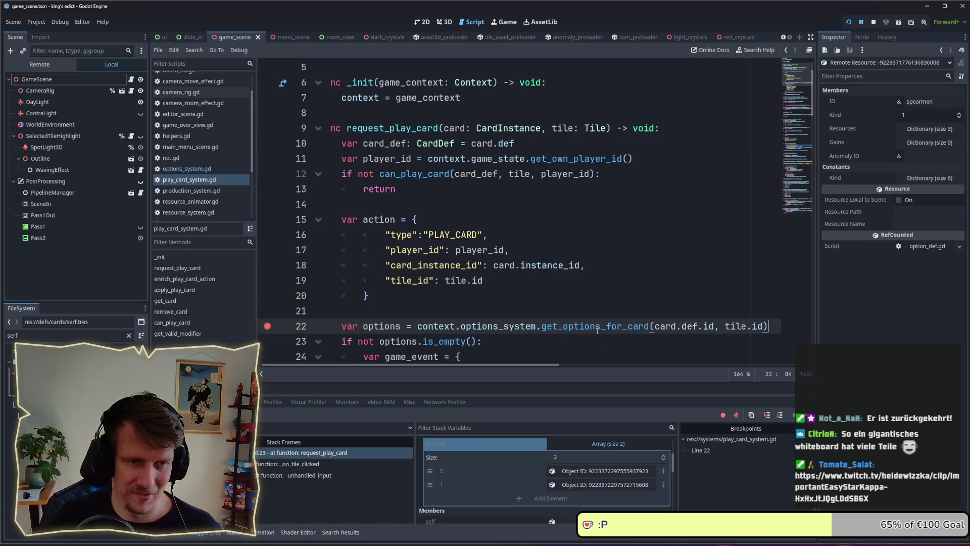
{"action": "scroll", "coordinate": [562, 354], "scroll_direction": "left", "scroll_amount": 1}
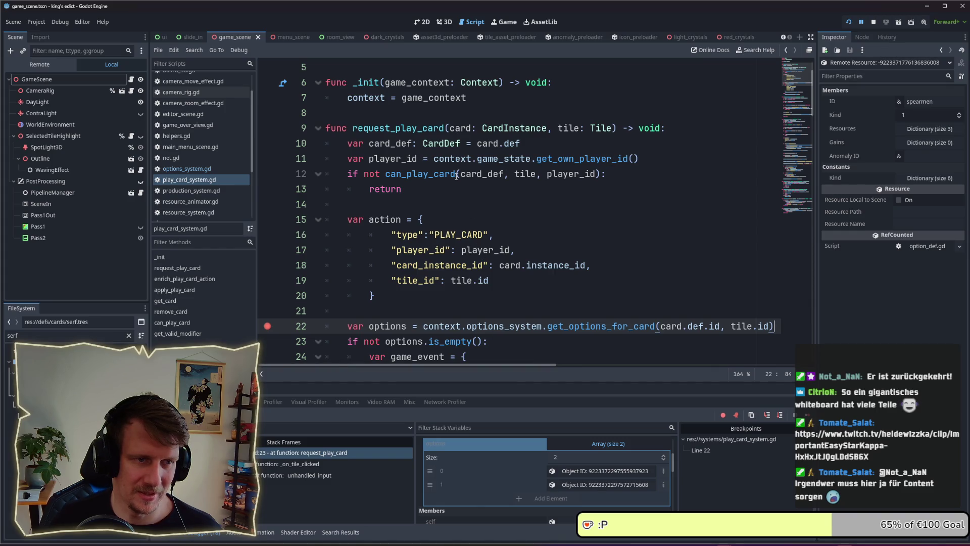
{"action": "scroll", "coordinate": [451, 180], "scroll_direction": "down", "scroll_amount": 1}
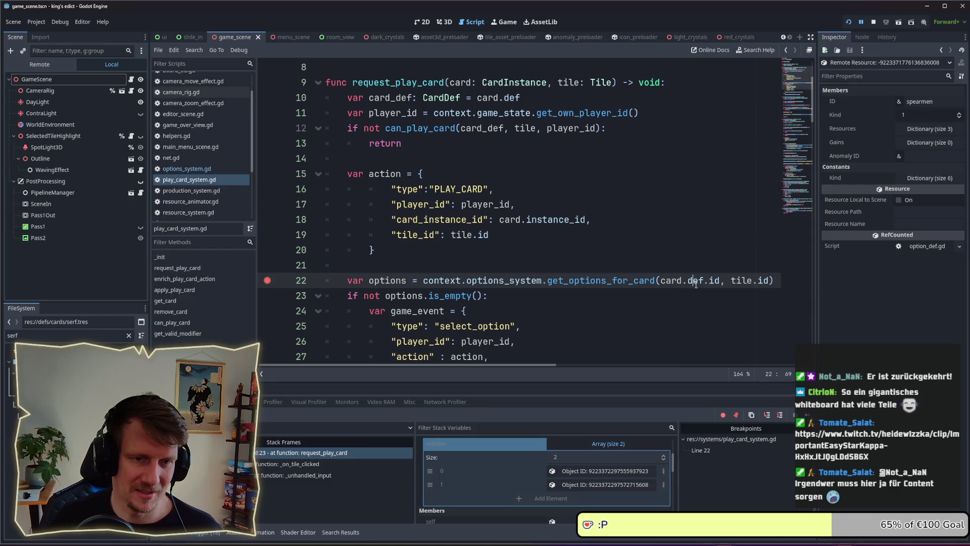
Jump from the get_options_for_card call to its definition in options_system.gd.
{"action": "double_click", "coordinate": [715, 281]}
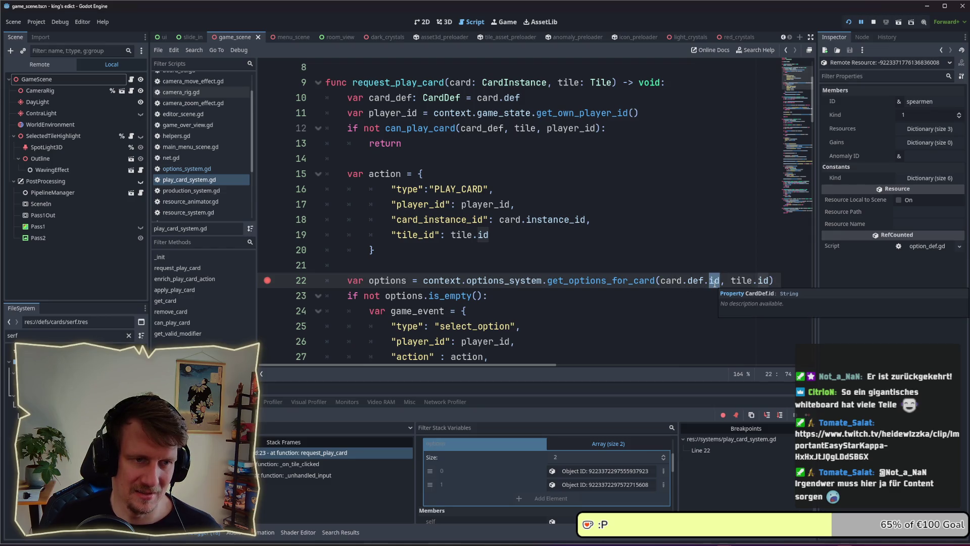
{"action": "left_click", "coordinate": [609, 280]}
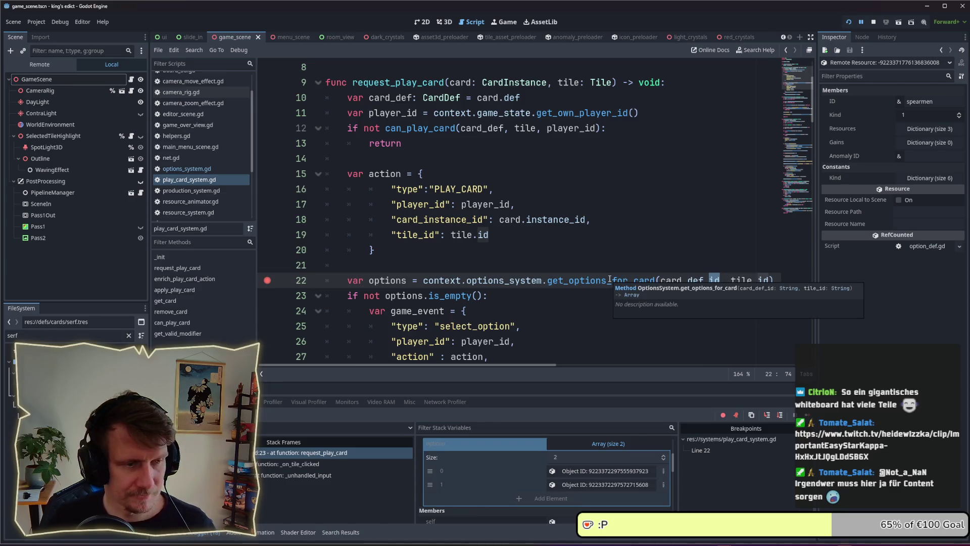
{"action": "left_click", "coordinate": [609, 280], "text": "ctrl"}
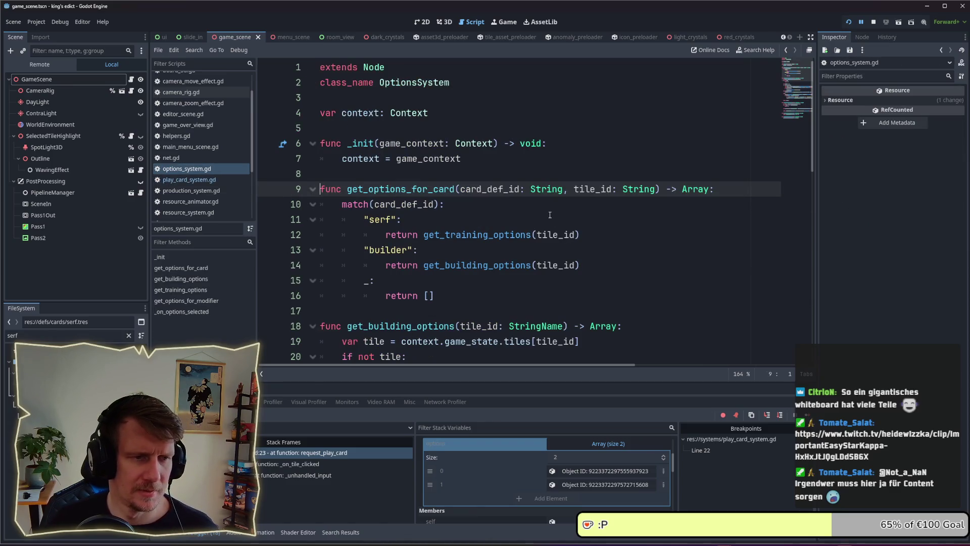
Check the tile parameter's type in play_card_system.gd.
{"action": "left_click", "coordinate": [442, 219]}
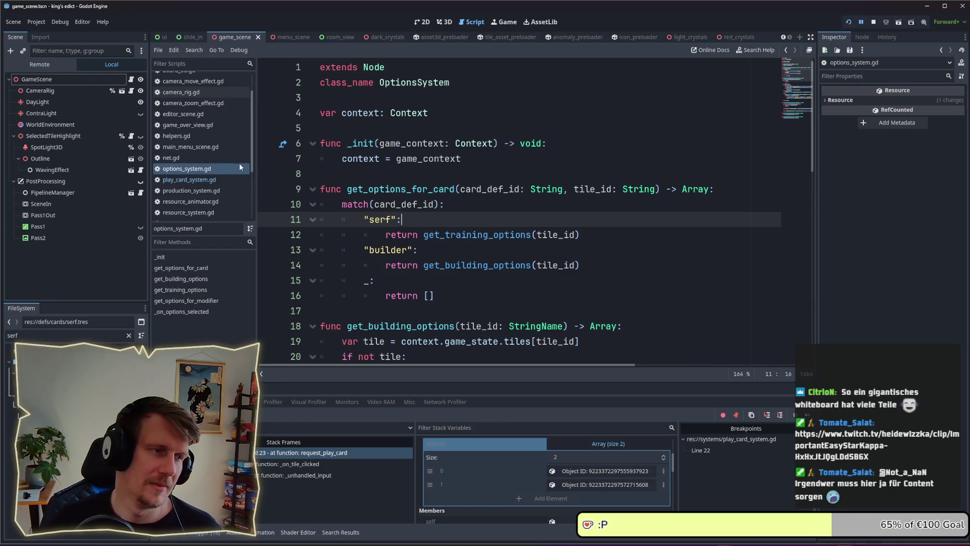
{"action": "left_click", "coordinate": [211, 180]}
{"action": "scroll", "coordinate": [572, 271], "scroll_direction": "up", "scroll_amount": 2}
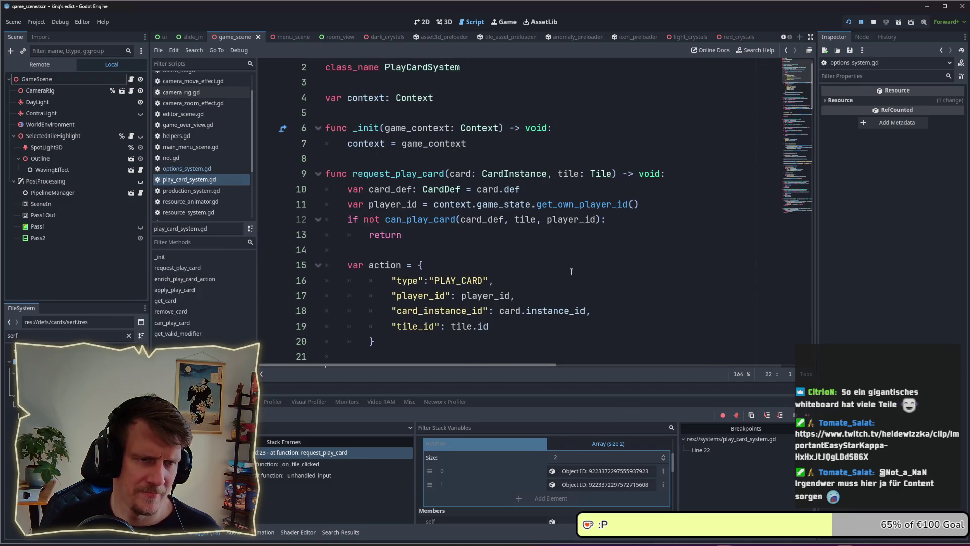
{"action": "left_click", "coordinate": [591, 173]}
{"action": "scroll", "coordinate": [599, 213], "scroll_direction": "down", "scroll_amount": 3}
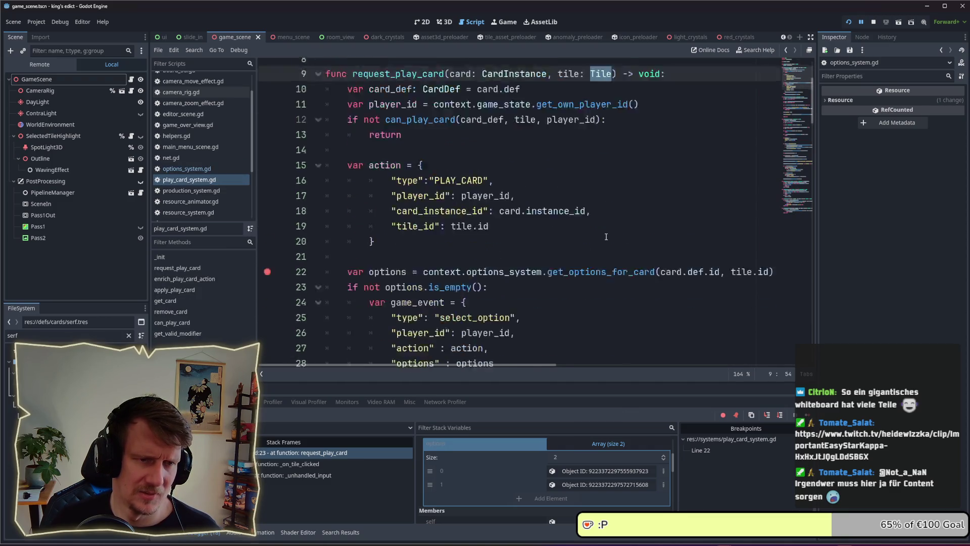
{"action": "mouse_move", "coordinate": [741, 235]}
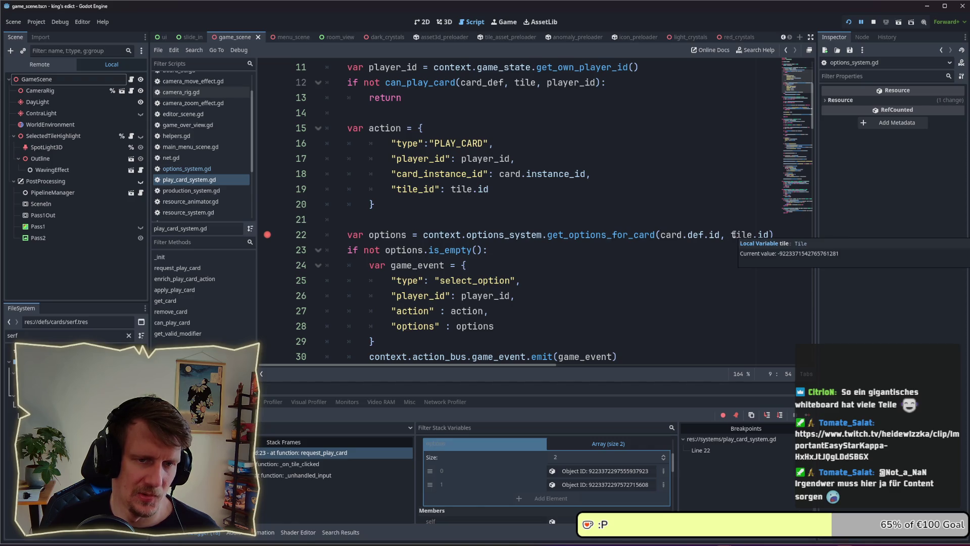
Back in options_system.gd, start a new line inside the "serf" case.
{"action": "left_click", "coordinate": [581, 236], "text": "ctrl"}
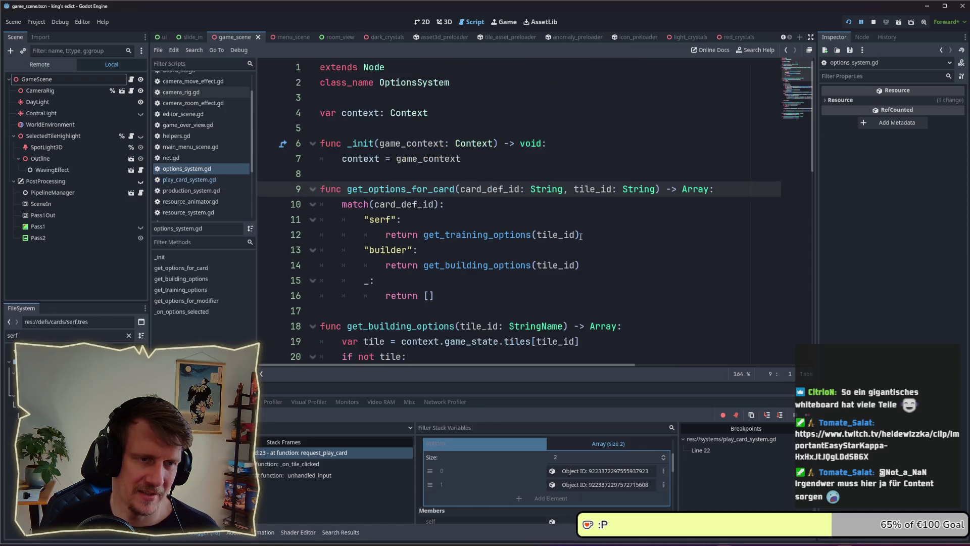
{"action": "left_click", "coordinate": [510, 220]}
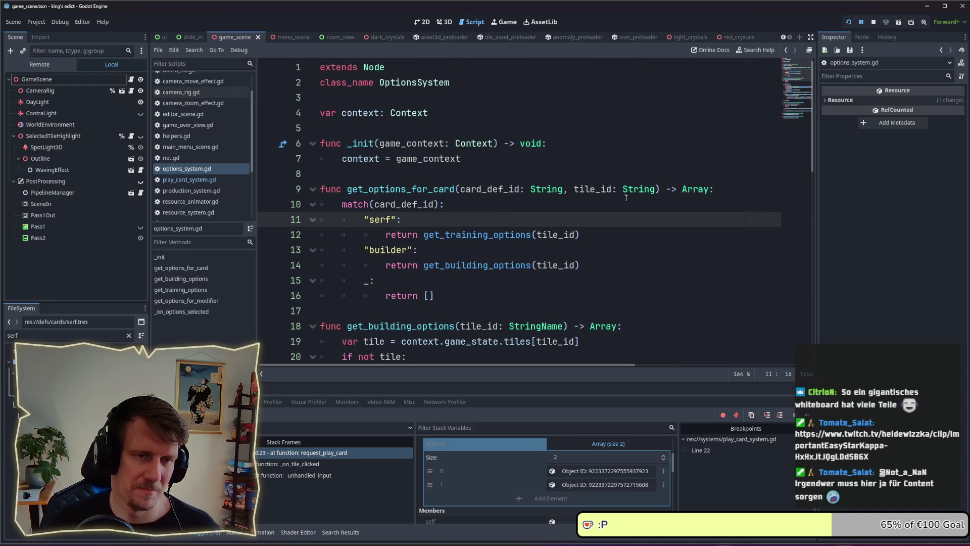
{"action": "key", "text": "Return"}
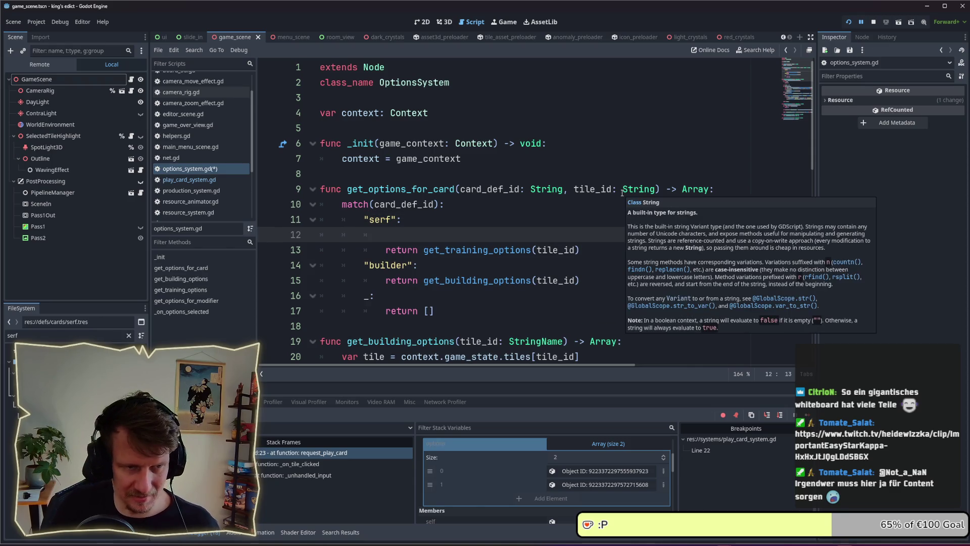
{"action": "mouse_move", "coordinate": [639, 189]}
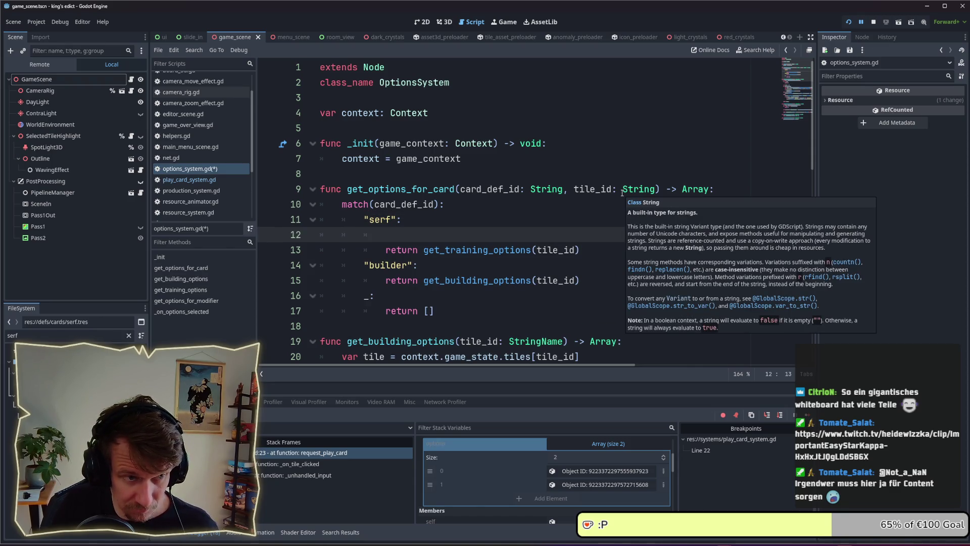
{"action": "type", "text": "if"}
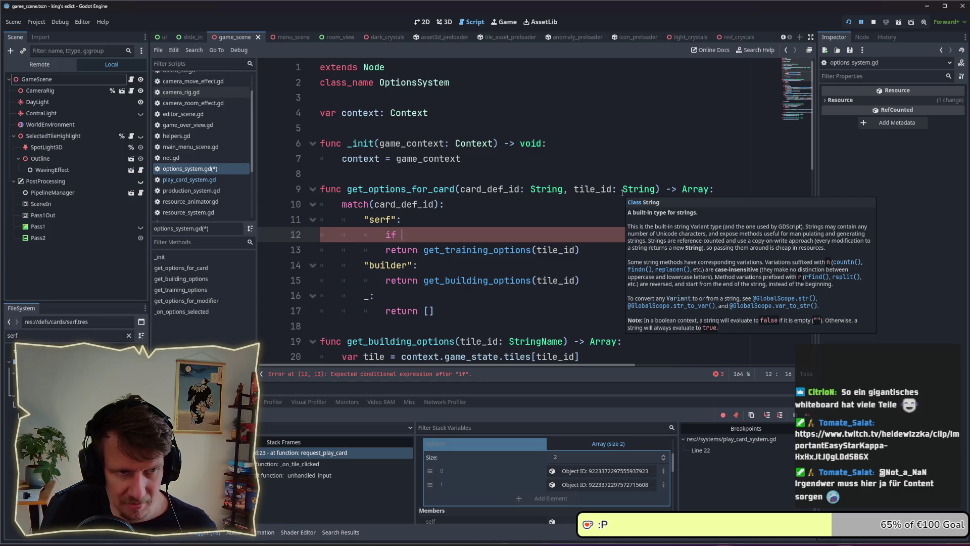
Write the condition reading context.game_state.tiles[tile].owner_id on line 12.
{"action": "key", "text": "BackSpace"}
{"action": "key", "text": "BackSpace"}
{"action": "key", "text": "BackSpace"}
{"action": "type", "text": "context"}
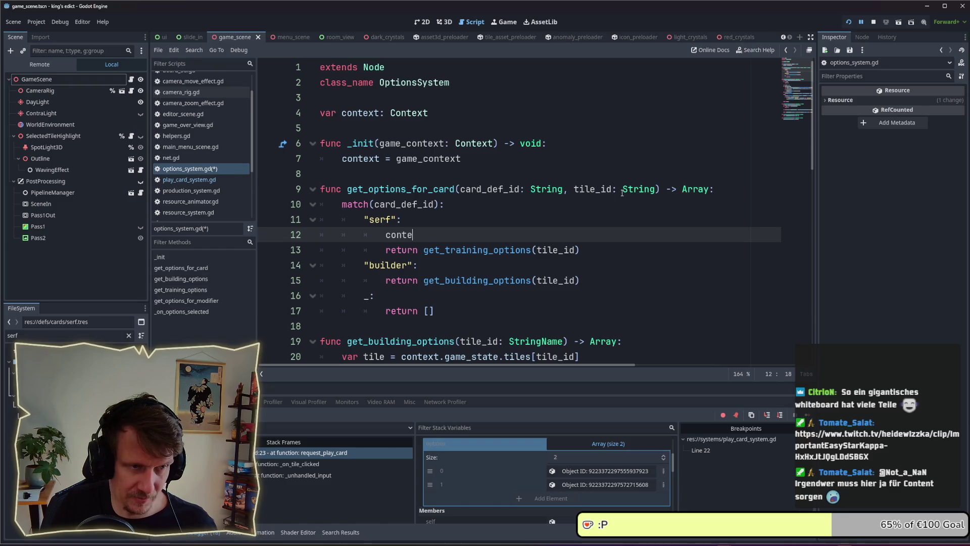
{"action": "type", "text": "."}
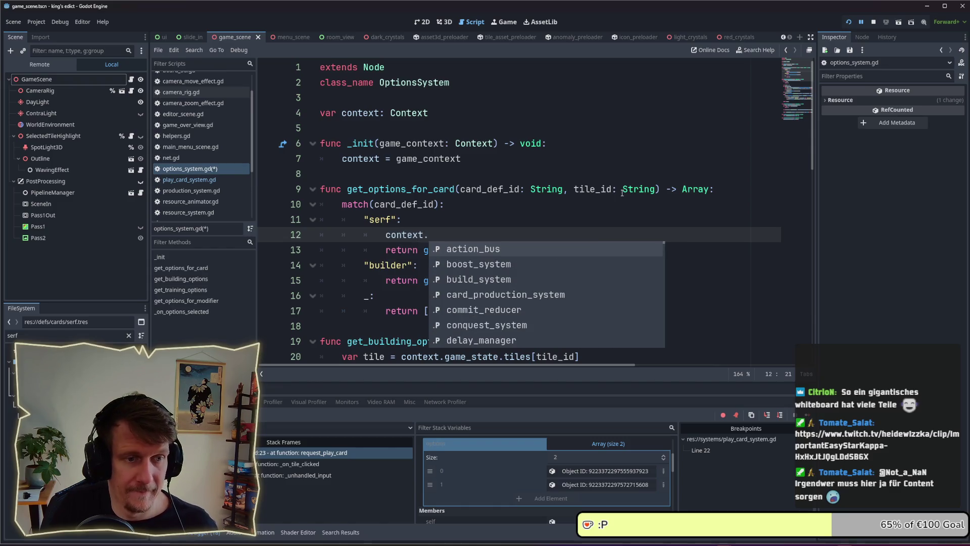
{"action": "type", "text": "game"}
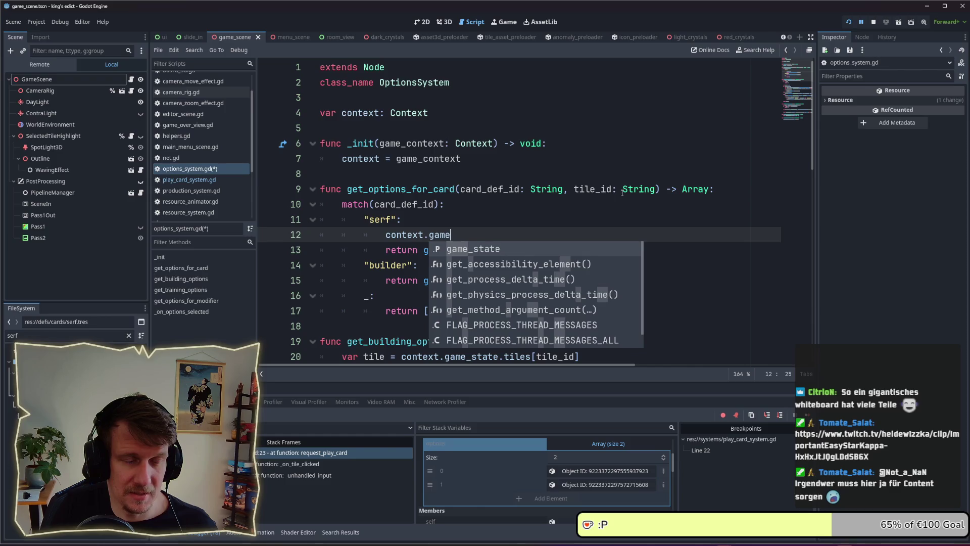
{"action": "key", "text": "Return"}
{"action": "type", "text": ".t"}
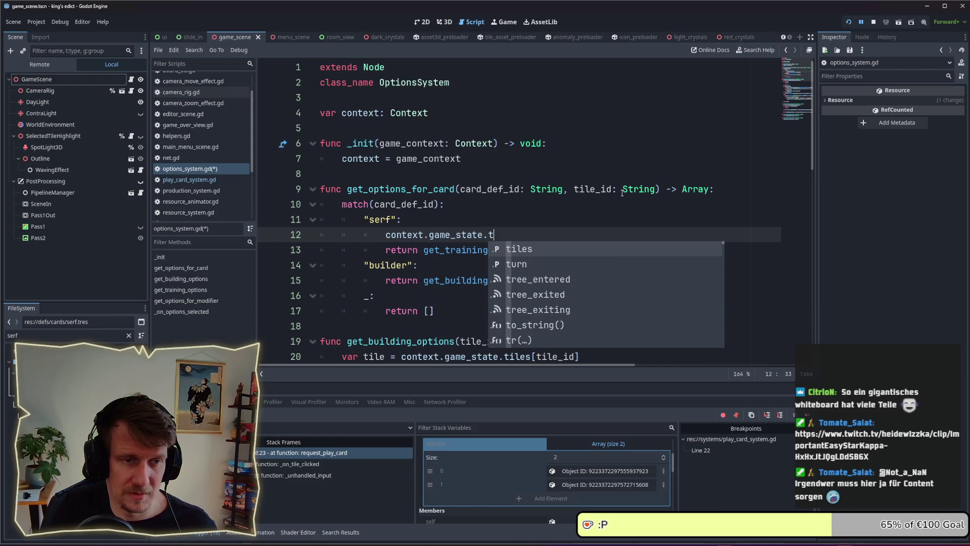
{"action": "key", "text": "Return"}
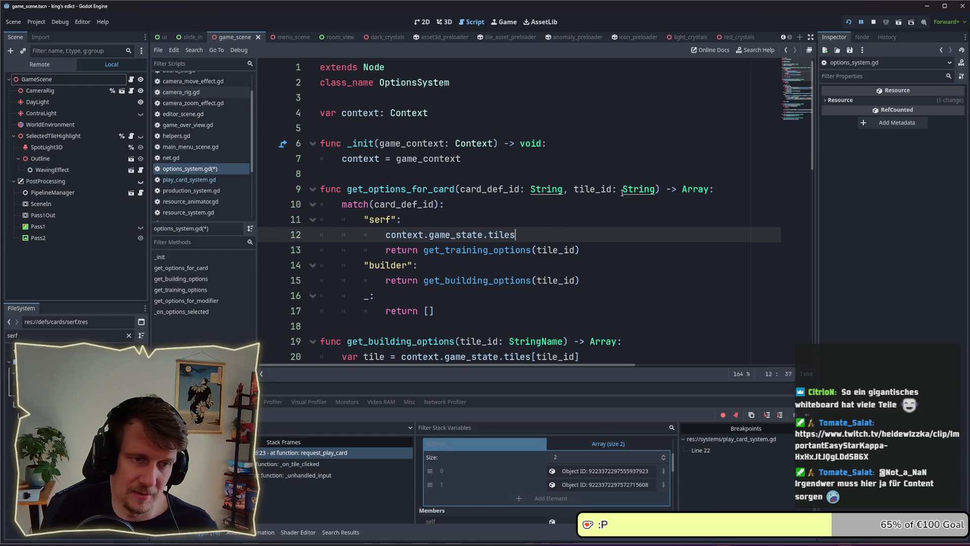
{"action": "key", "text": "Escape"}
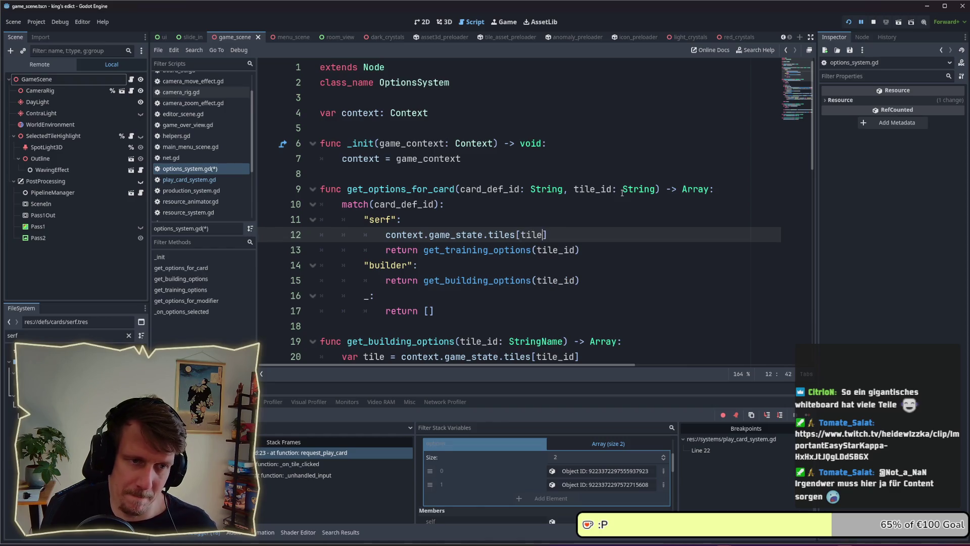
{"action": "type", "text": "id]."}
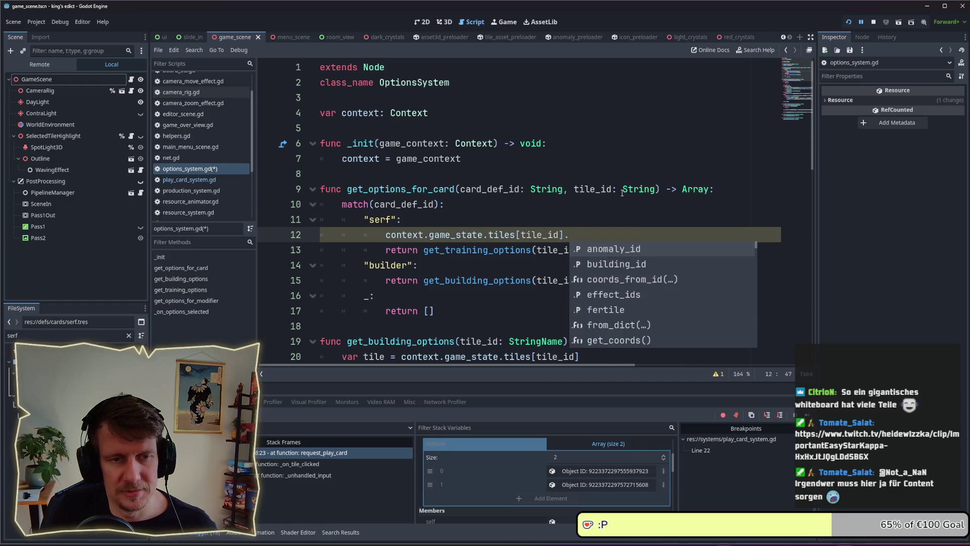
{"action": "type", "text": "o"}
{"action": "key", "text": "BackSpace"}
{"action": "type", "text": "o"}
{"action": "key", "text": "Return"}
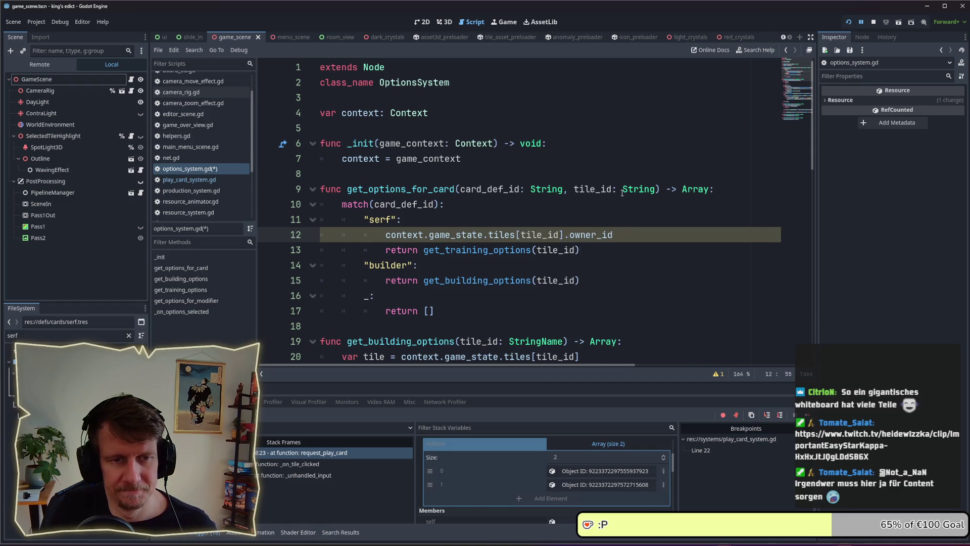
{"action": "type", "text": " =="}
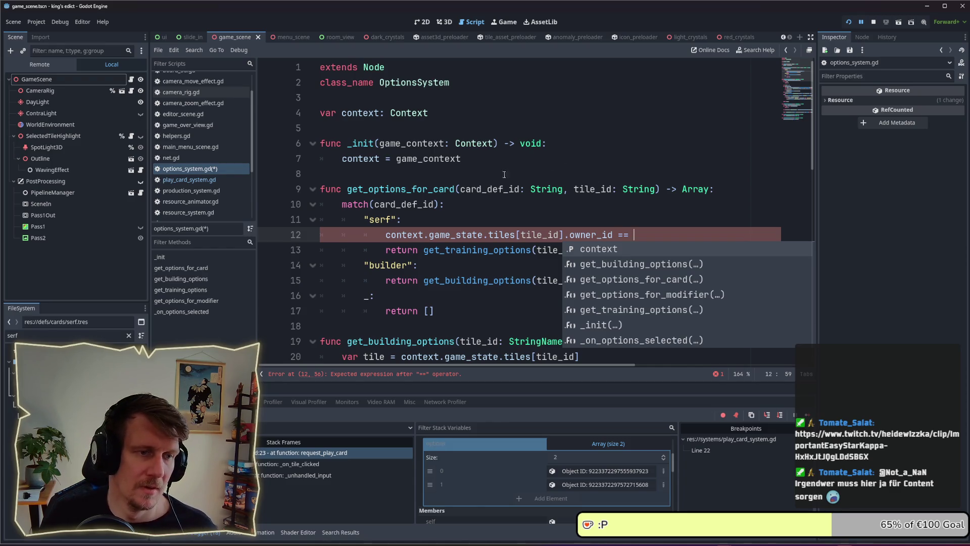
Compare the owner to context.game_state.get_own_player_id() to complete the if.
{"action": "left_click_drag", "start_coordinate": [386, 237], "coordinate": [644, 229]}
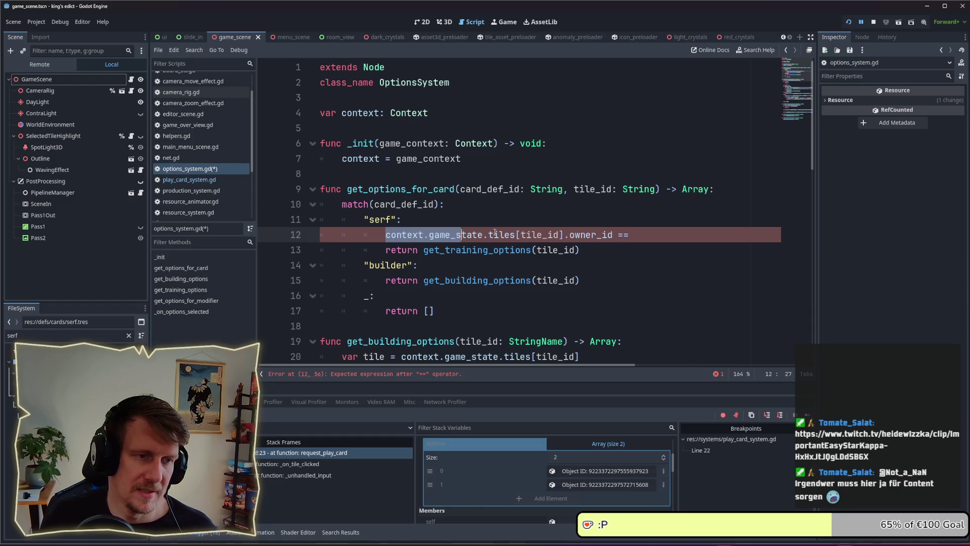
{"action": "left_click", "coordinate": [643, 234]}
{"action": "type", "text": "context"}
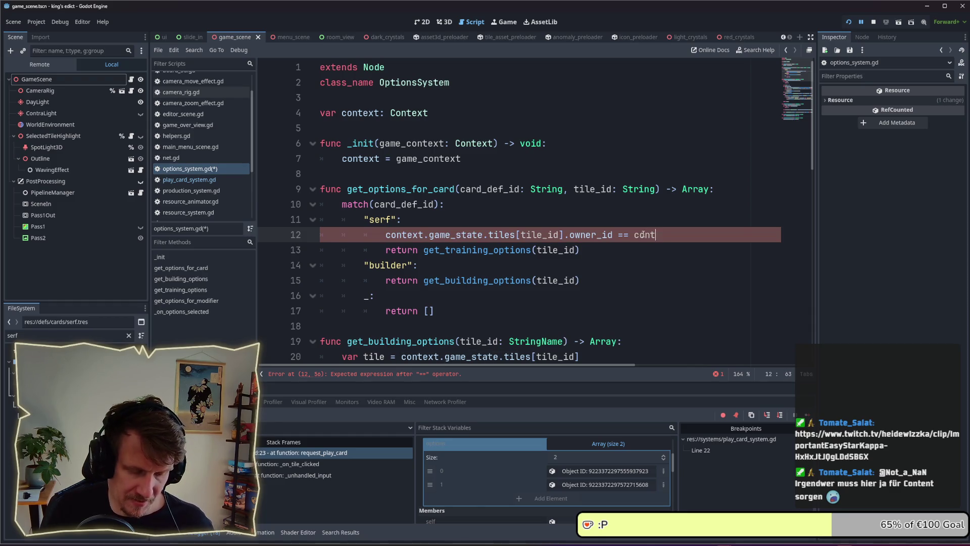
{"action": "type", "text": ".game"}
{"action": "key", "text": "Return"}
{"action": "type", "text": ".game_state."}
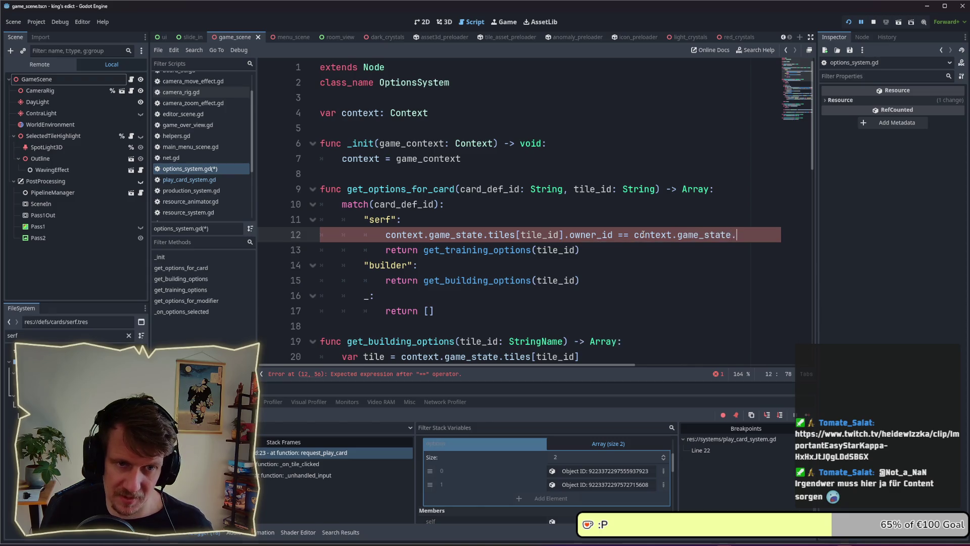
{"action": "type", "text": "get"}
{"action": "key", "text": "Down"}
{"action": "key", "text": "Down"}
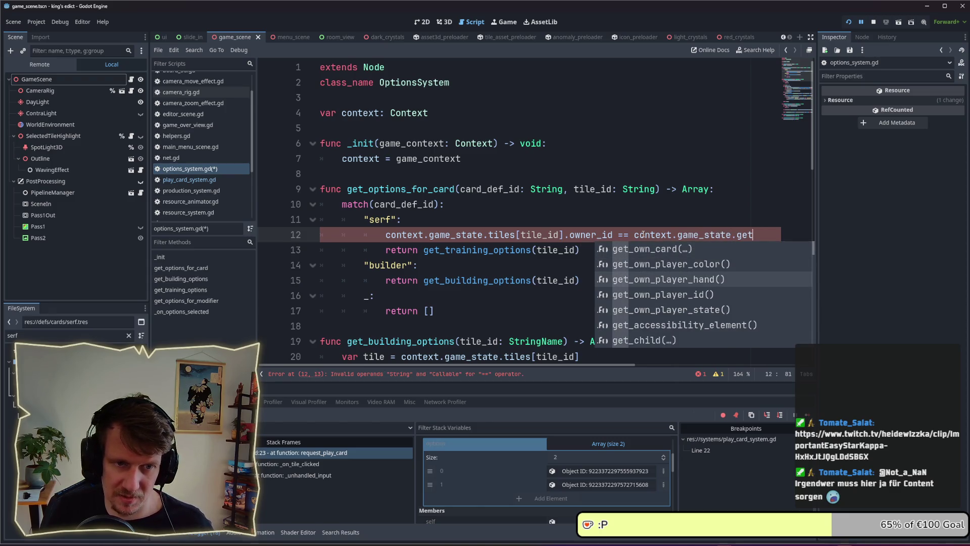
{"action": "key", "text": "Down"}
{"action": "key", "text": "Return"}
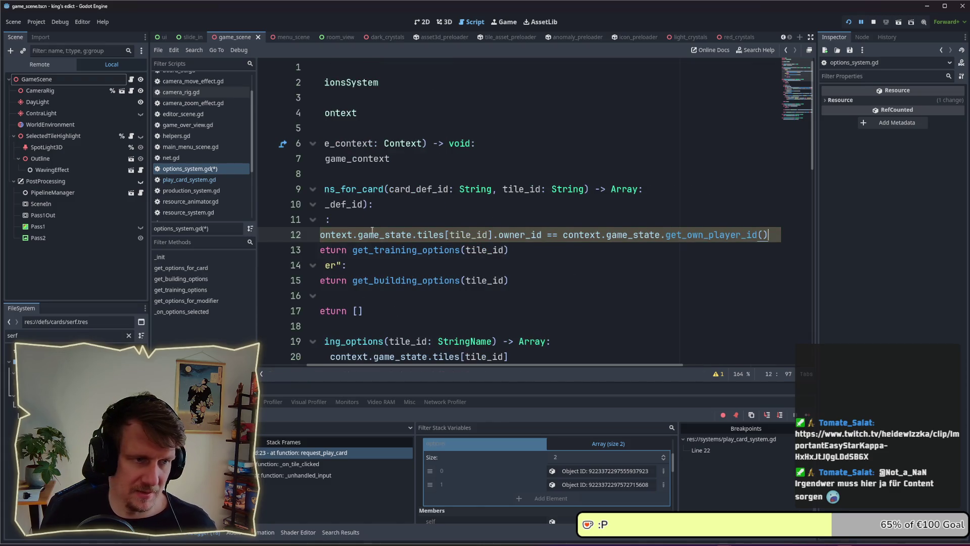
{"action": "scroll", "coordinate": [389, 247], "scroll_direction": "left", "scroll_amount": 3}
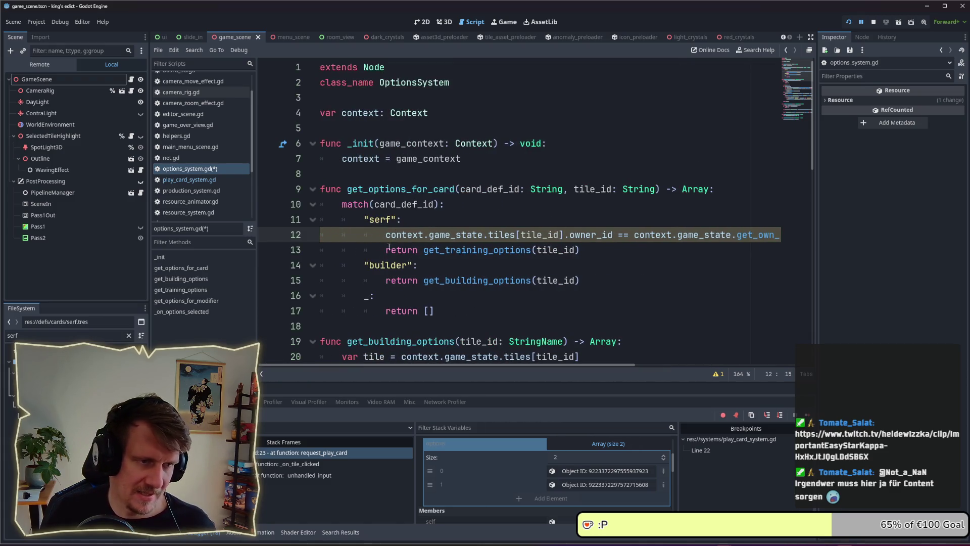
{"action": "type", "text": "if"}
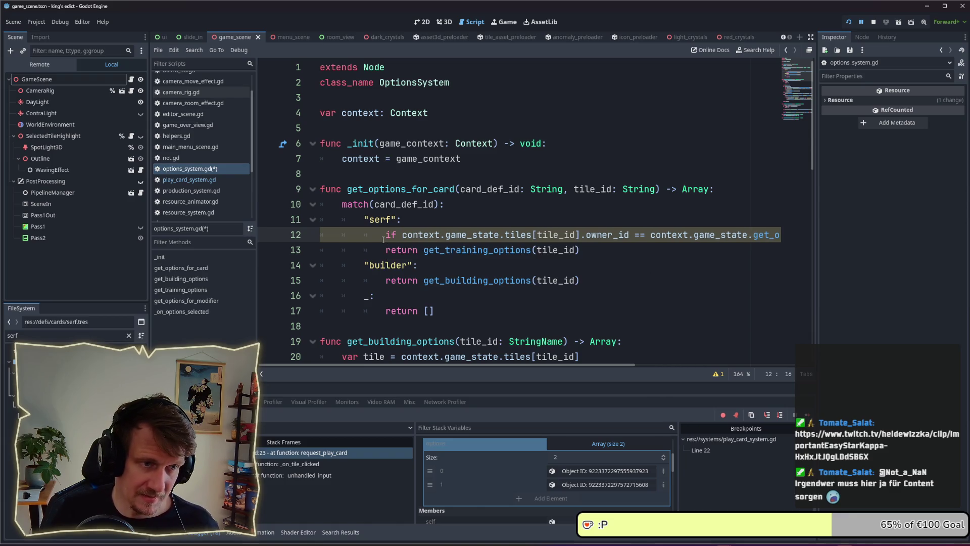
{"action": "key", "text": "End"}
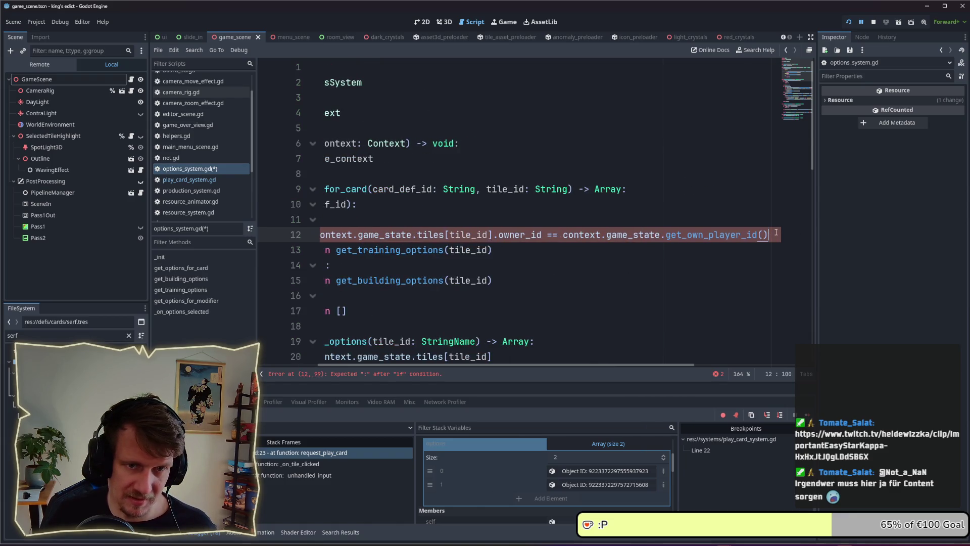
{"action": "type", "text": ":"}
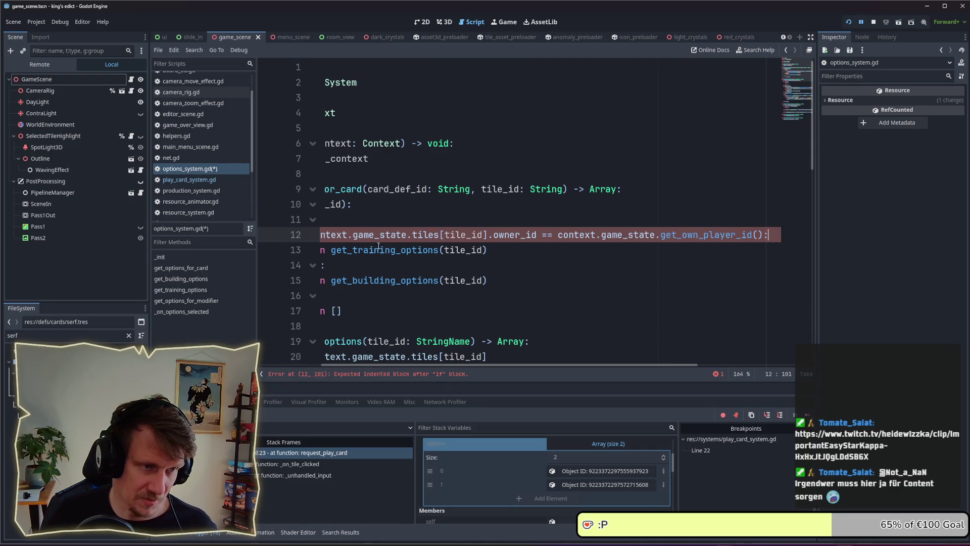
Indent the training-options return under the if, add 'return []' as fallback, and save.
{"action": "left_click", "coordinate": [378, 250]}
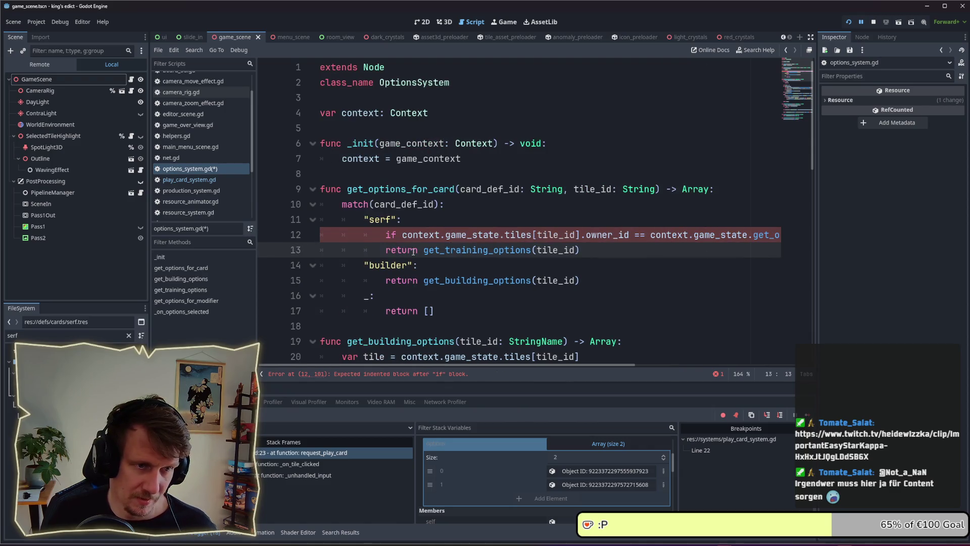
{"action": "key", "text": "Tab"}
{"action": "left_click", "coordinate": [615, 249]}
{"action": "key", "text": "Return"}
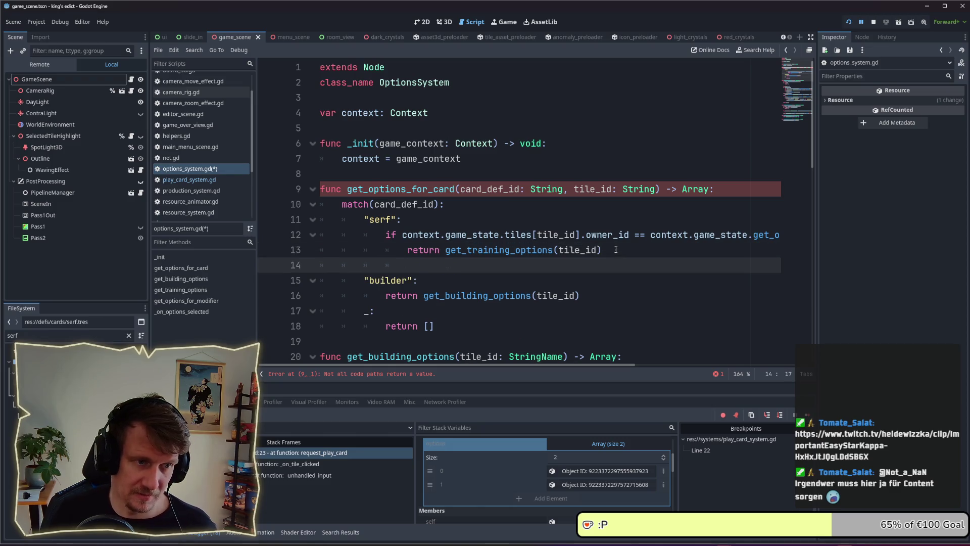
{"action": "type", "text": "return"}
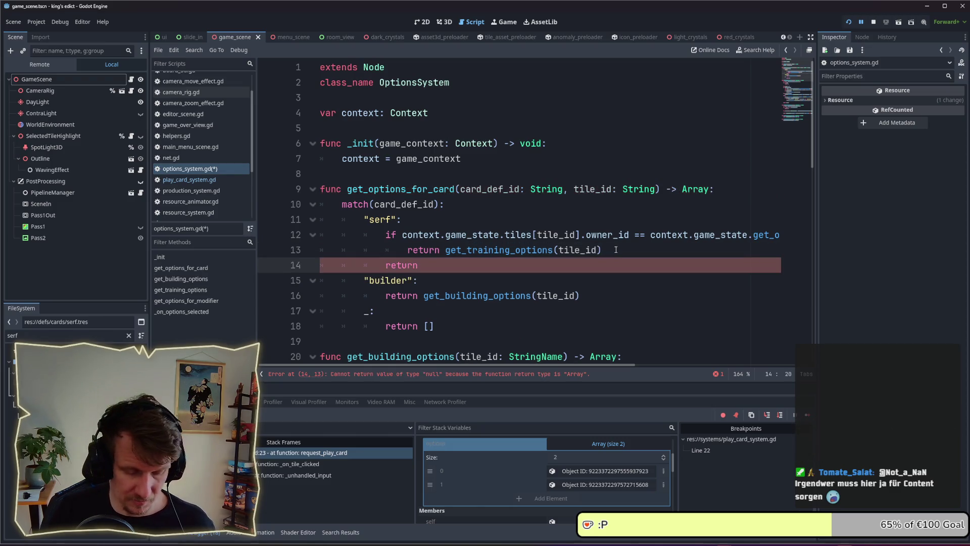
{"action": "key", "text": "ctrl+s"}
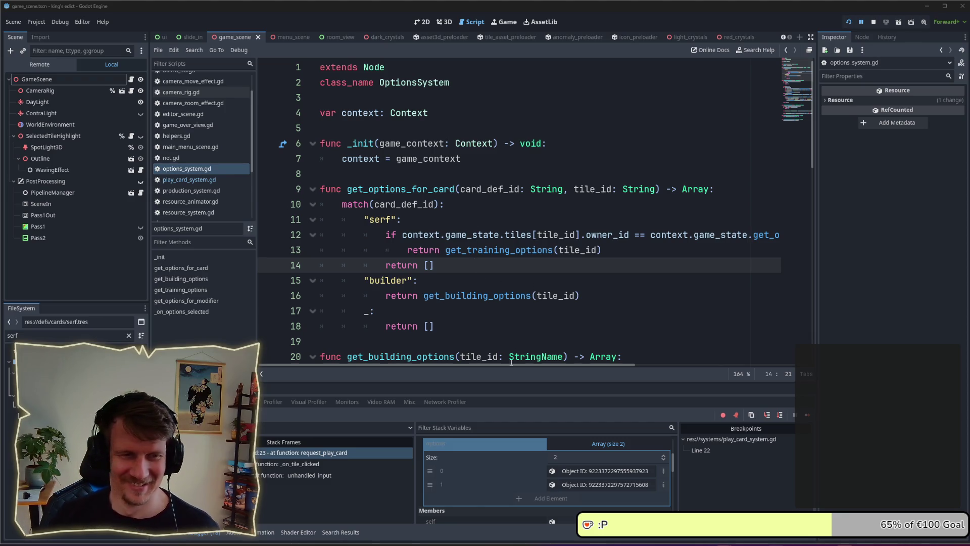
Run the project from the editor toolbar to test the serf change.
{"action": "left_click", "coordinate": [472, 272]}
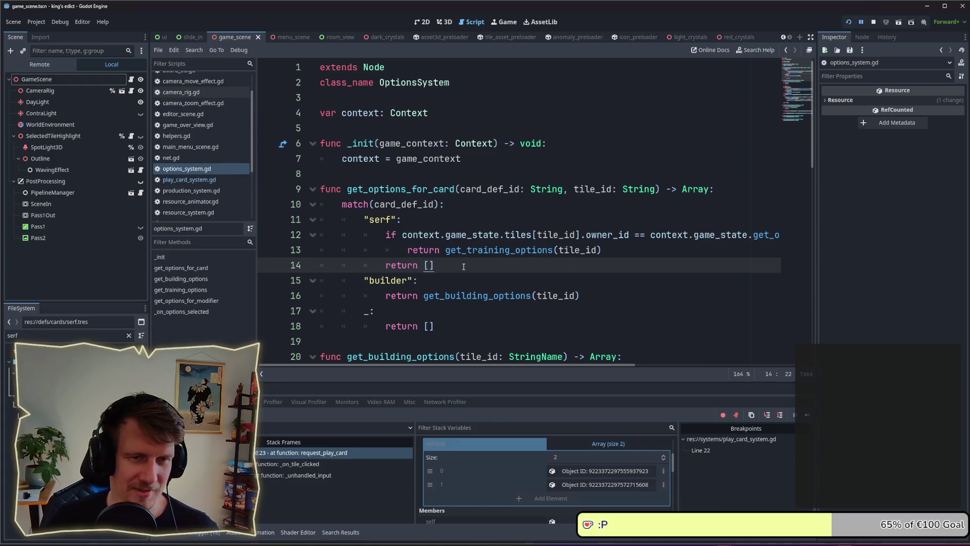
{"action": "mouse_move", "coordinate": [552, 365]}
{"action": "left_mouse_down"}
{"action": "mouse_move", "coordinate": [614, 356]}
{"action": "mouse_move", "coordinate": [535, 356]}
{"action": "left_mouse_up"}
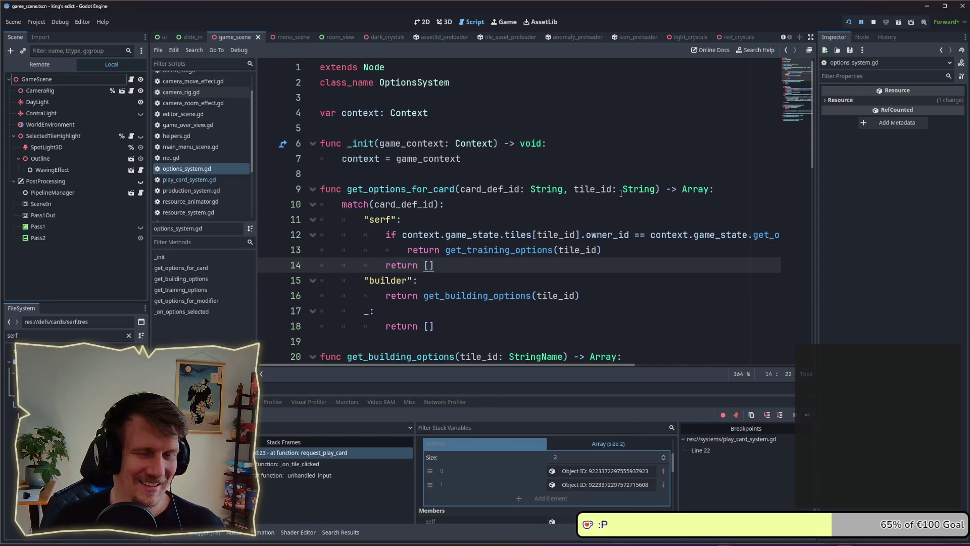
{"action": "left_click", "coordinate": [874, 23]}
Start the debug session and create a new game in the multiplayer lobby.
{"action": "key", "text": "F5"}
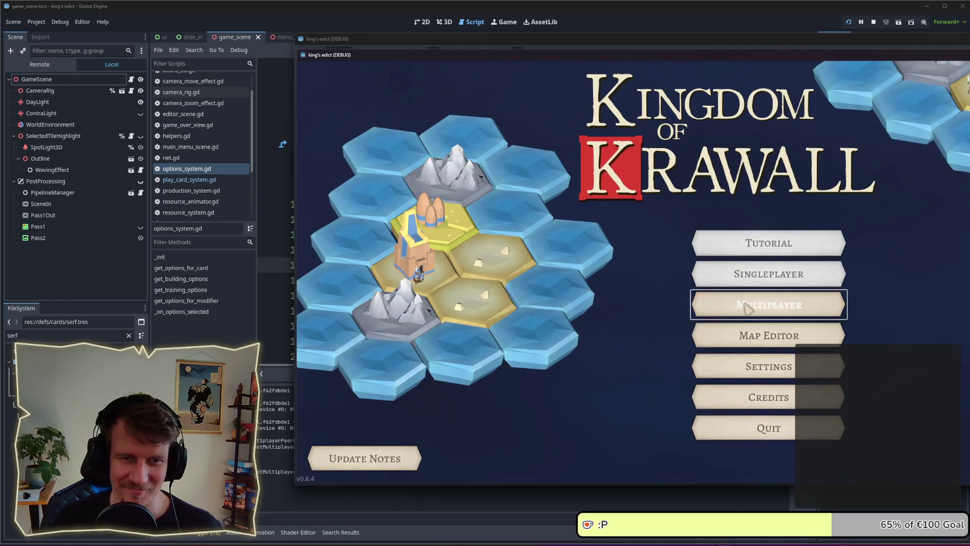
{"action": "left_click", "coordinate": [729, 307]}
{"action": "left_click_drag", "start_coordinate": [751, 55], "coordinate": [578, 43]}
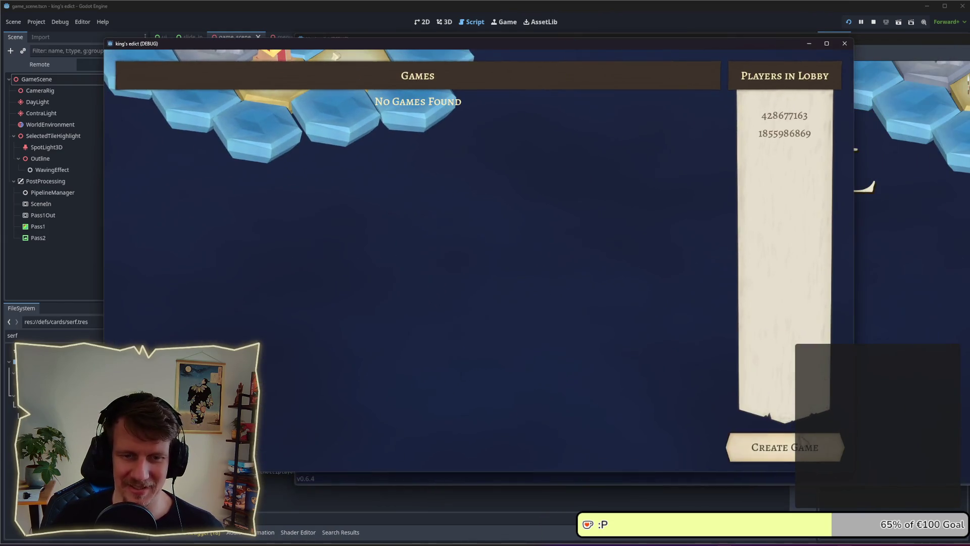
{"action": "left_click", "coordinate": [786, 448]}
Pick a map and start position, start the match, and play a card onto a tile.
{"action": "left_click", "coordinate": [673, 90]}
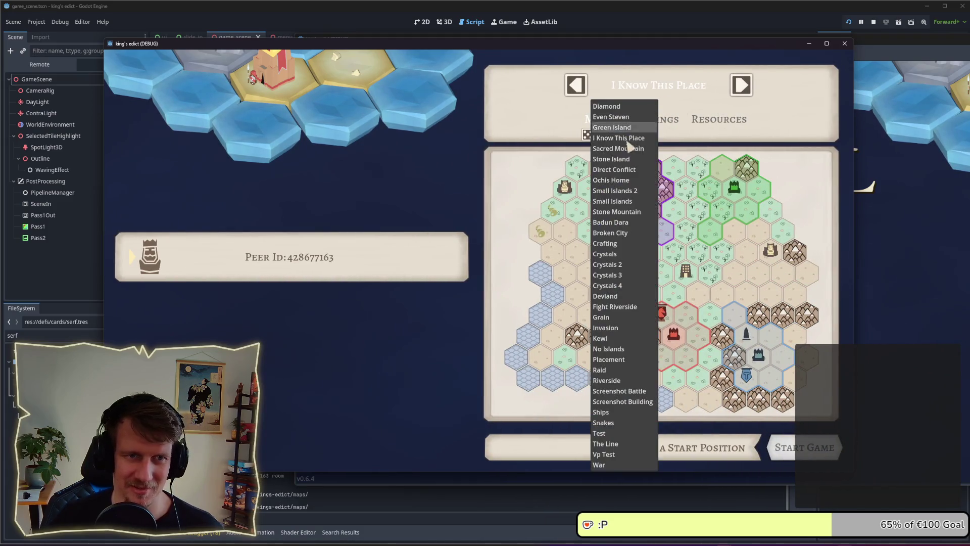
{"action": "left_click", "coordinate": [619, 137]}
{"action": "left_click", "coordinate": [674, 333]}
{"action": "left_click", "coordinate": [804, 448]}
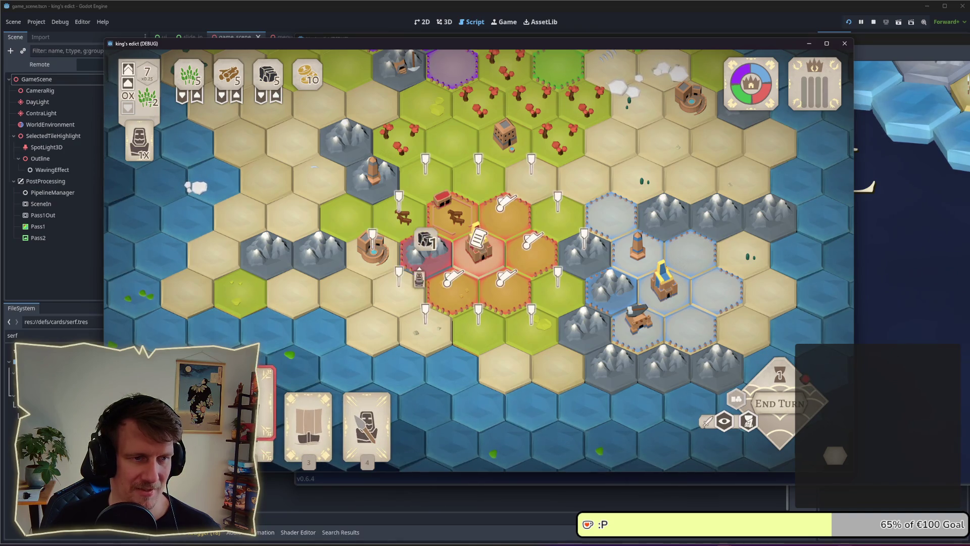
{"action": "left_click", "coordinate": [385, 259]}
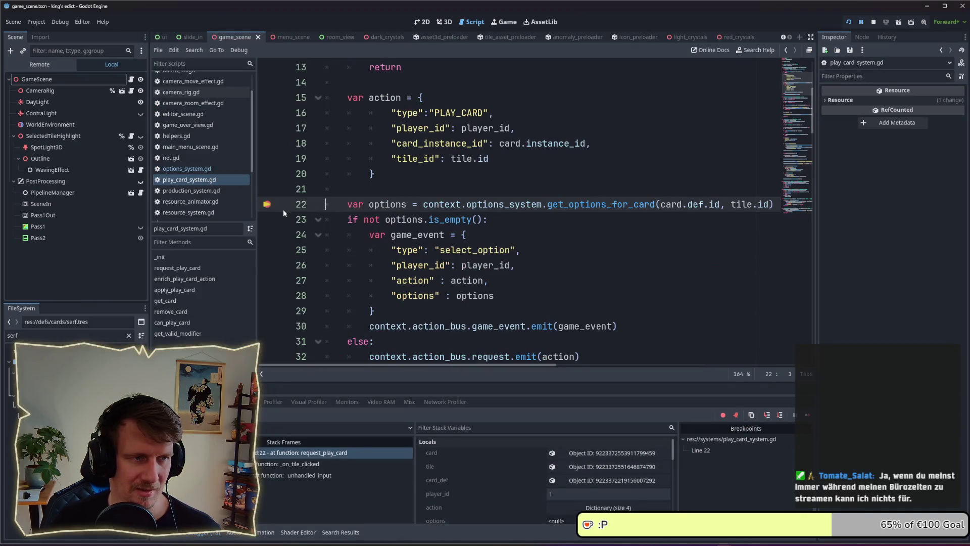
Continue execution from the request_play_card breakpoint in the debugger.
{"action": "left_click", "coordinate": [807, 416]}
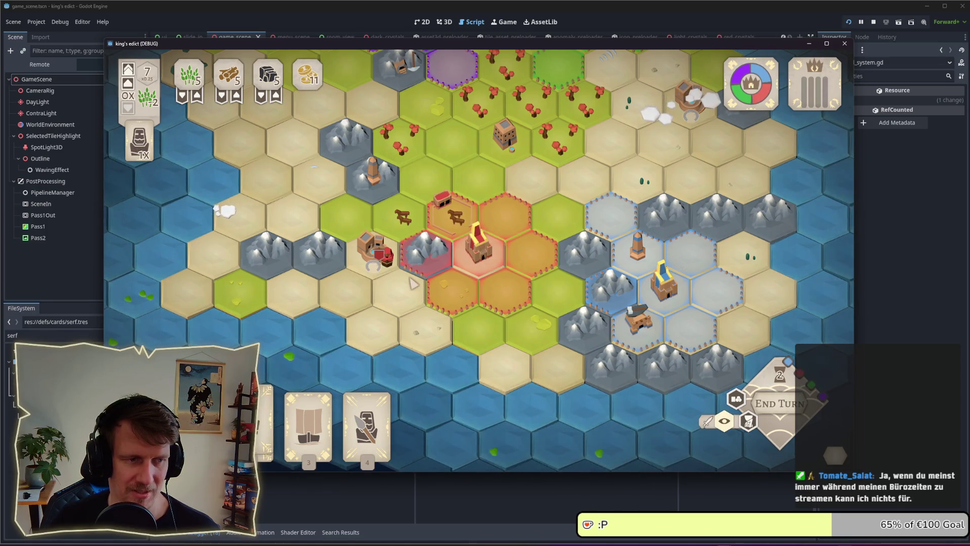
Train units at the settlement, send them to the mountain hexes, and end the turn.
{"action": "left_click", "coordinate": [383, 277]}
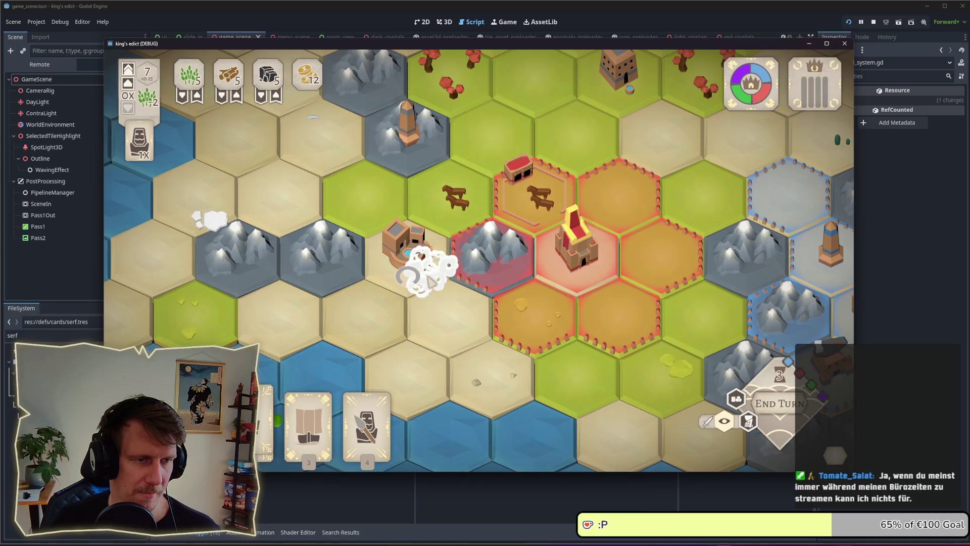
{"action": "left_click", "coordinate": [428, 279]}
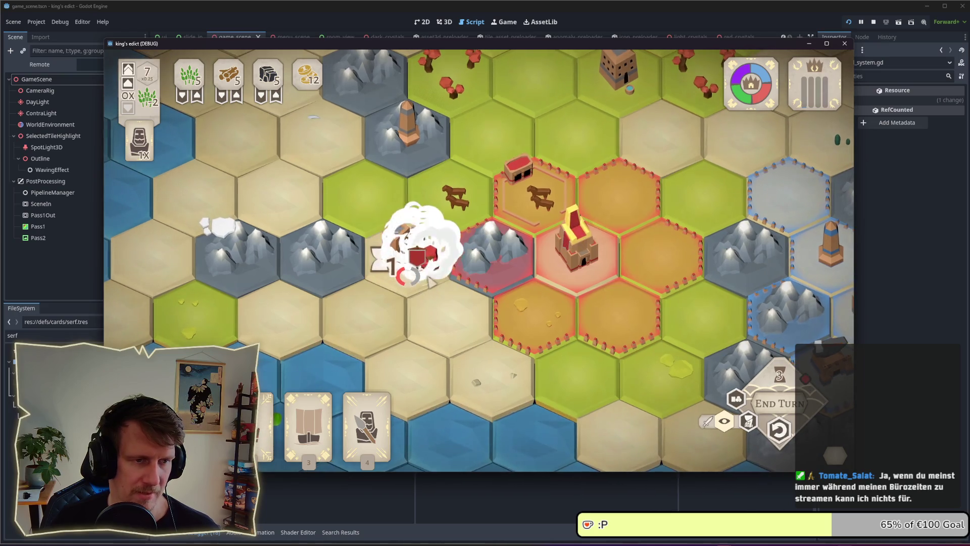
{"action": "left_click", "coordinate": [494, 251]}
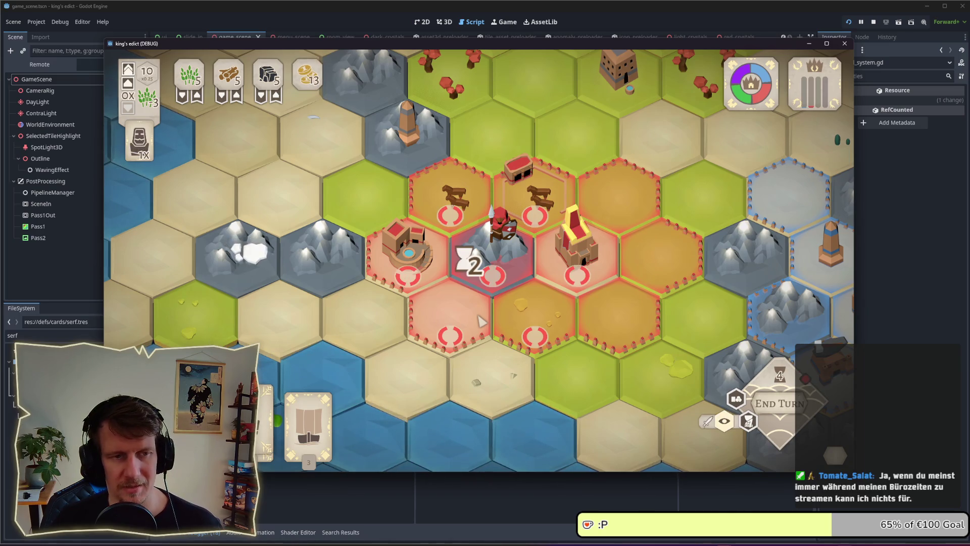
{"action": "scroll", "coordinate": [525, 296], "scroll_direction": "down", "scroll_amount": 3}
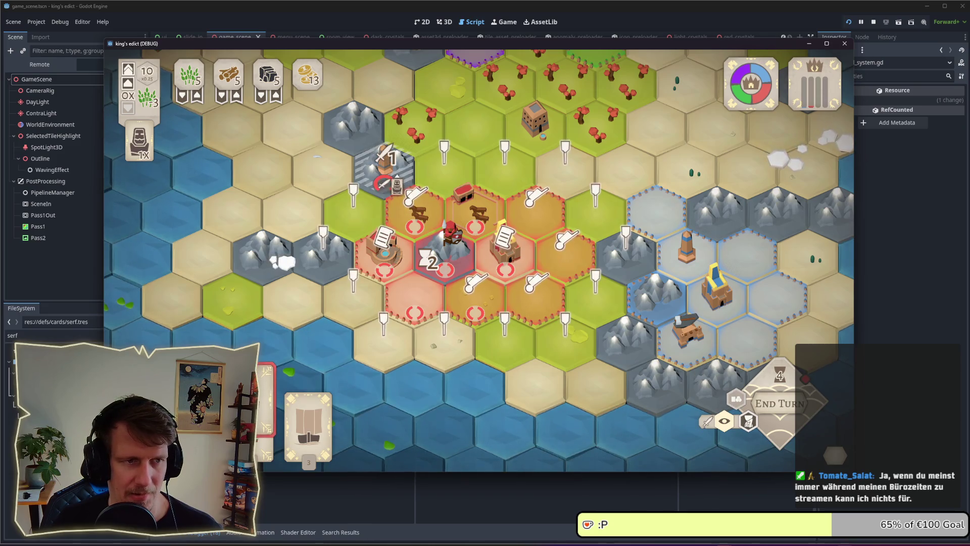
{"action": "left_click", "coordinate": [383, 161]}
{"action": "left_click", "coordinate": [326, 250]}
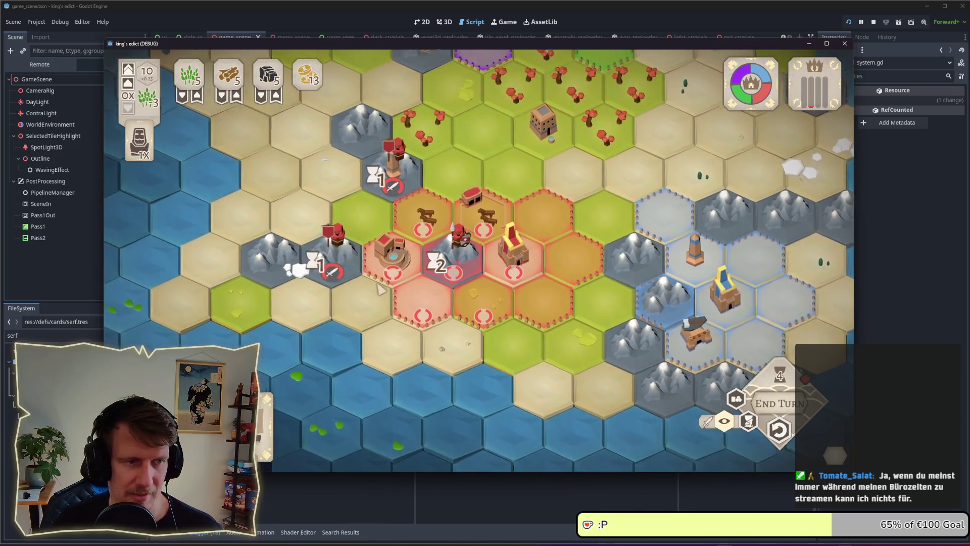
{"action": "scroll", "coordinate": [333, 322], "scroll_direction": "up", "scroll_amount": 2}
{"action": "left_click", "coordinate": [781, 404]}
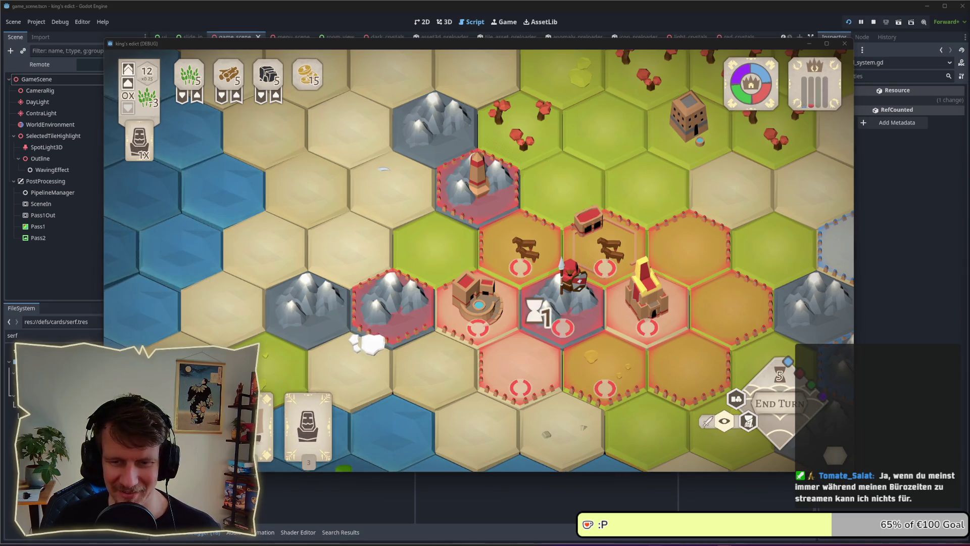
{"action": "scroll", "coordinate": [475, 288], "scroll_direction": "down", "scroll_amount": 2}
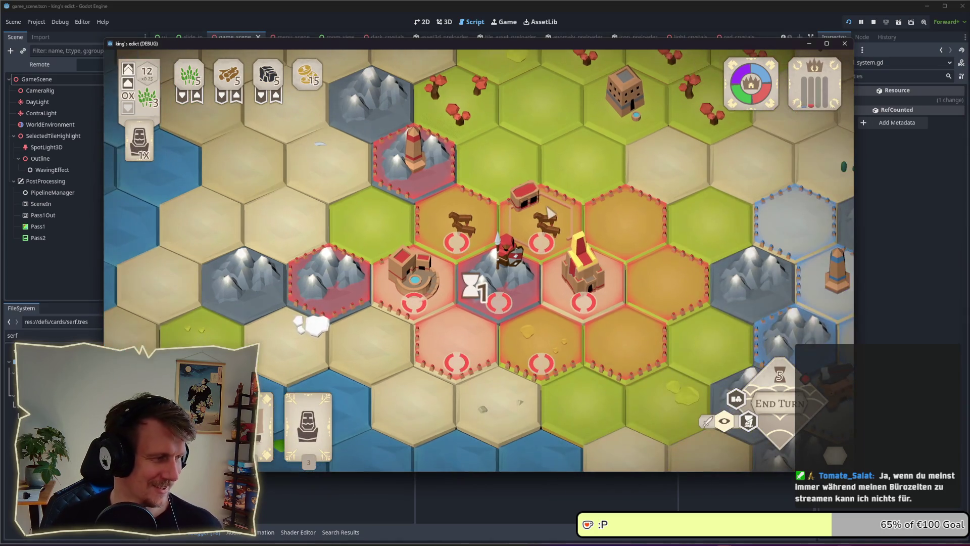
{"action": "scroll", "coordinate": [550, 216], "scroll_direction": "down", "scroll_amount": 2}
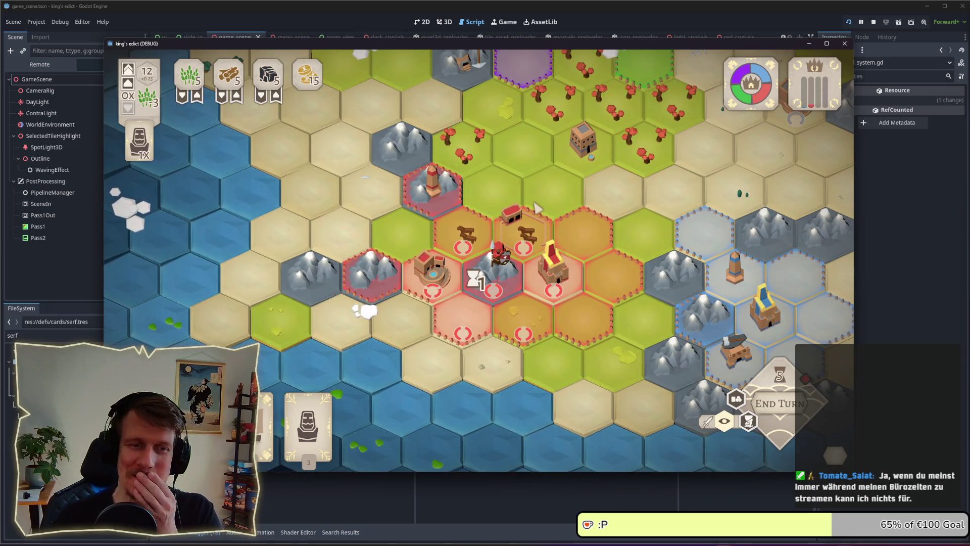
Pick up the serf card to see its placements and place it on a hex.
{"action": "left_click_drag", "start_coordinate": [546, 217], "coordinate": [528, 230]}
{"action": "left_click", "coordinate": [308, 413]}
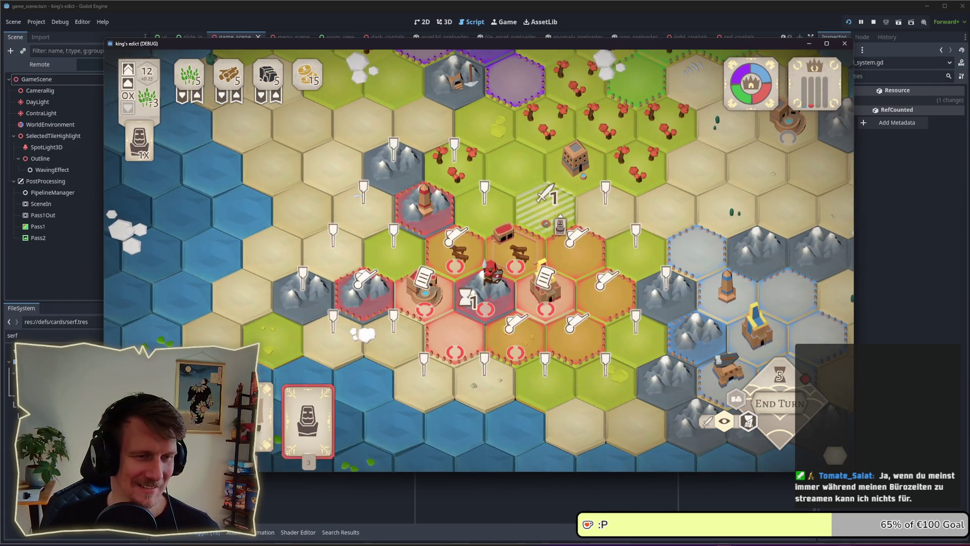
{"action": "left_click", "coordinate": [544, 216]}
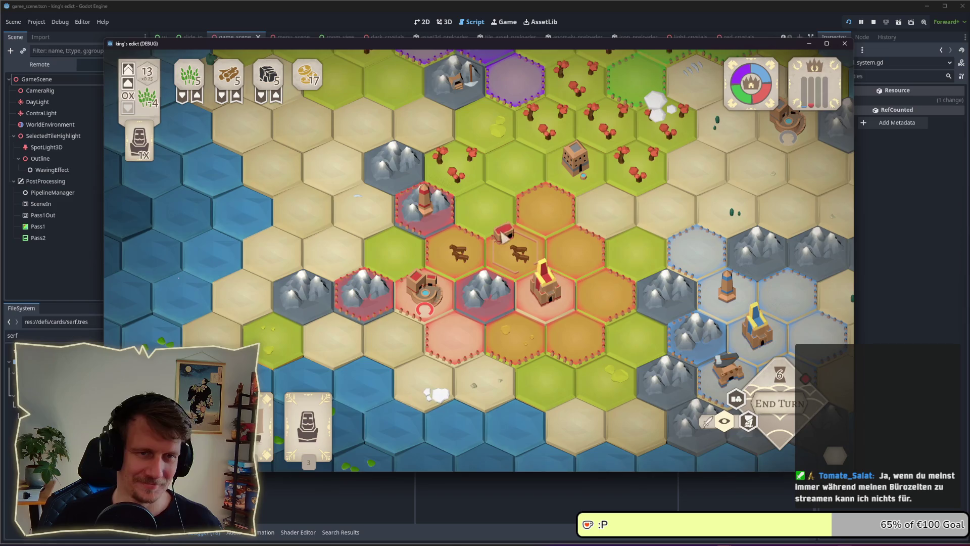
Place a serf beside the building, target the neighbouring enemy tile, then cancel a serf selection.
{"action": "left_click_drag", "start_coordinate": [505, 240], "coordinate": [615, 183]}
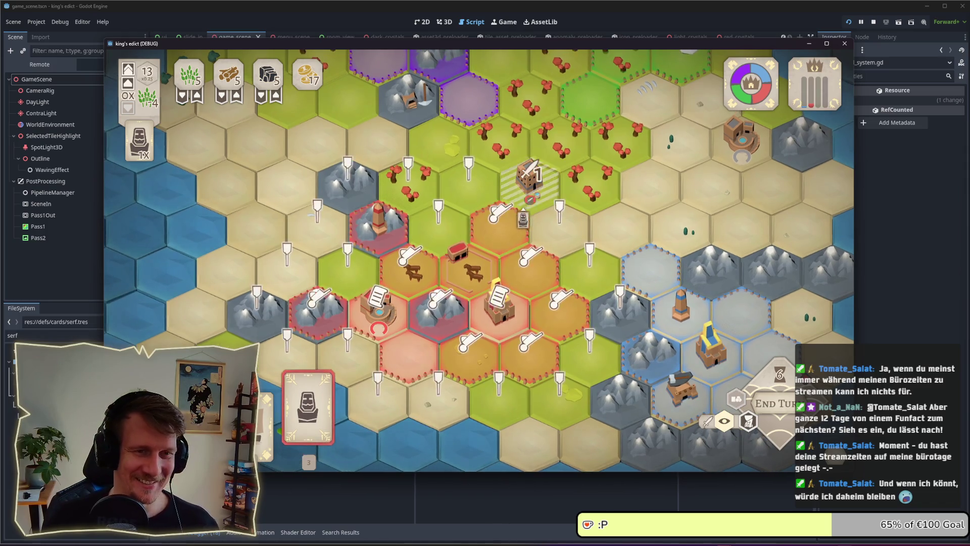
{"action": "left_click_drag", "start_coordinate": [307, 425], "coordinate": [532, 186]}
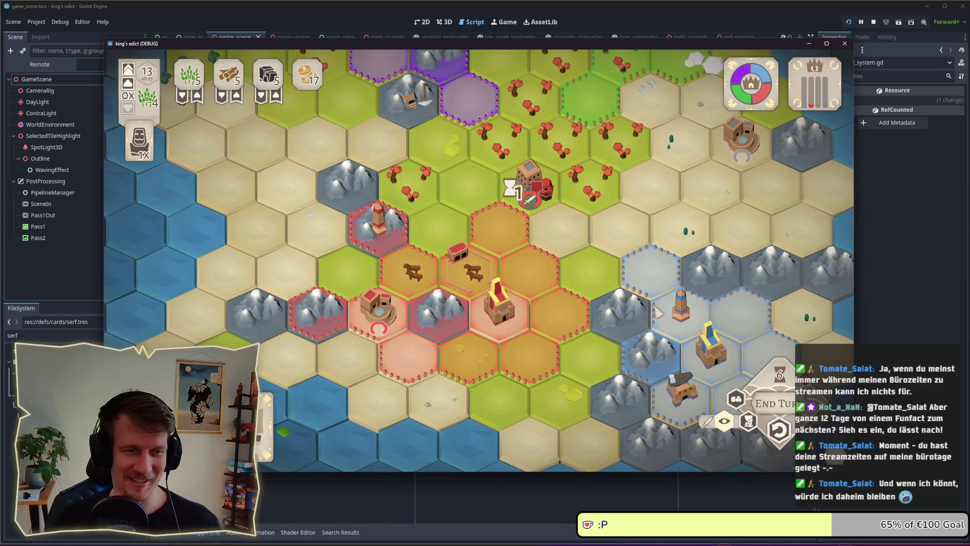
{"action": "left_click", "coordinate": [516, 210]}
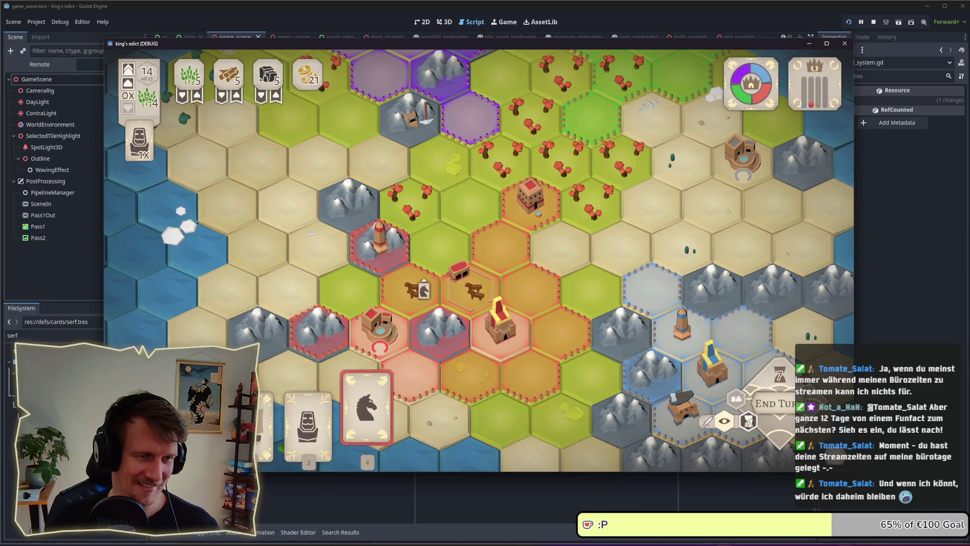
{"action": "left_click", "coordinate": [307, 413]}
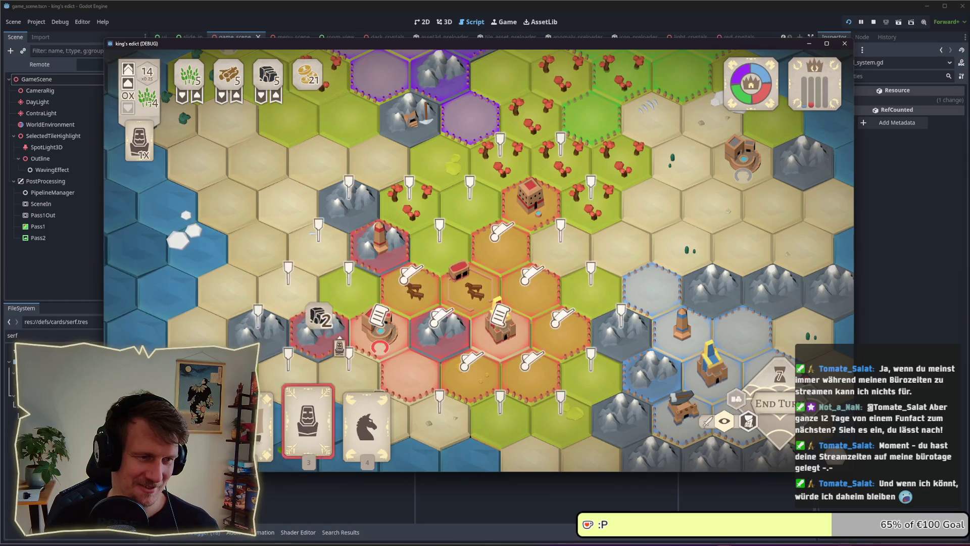
{"action": "right_click", "coordinate": [325, 351]}
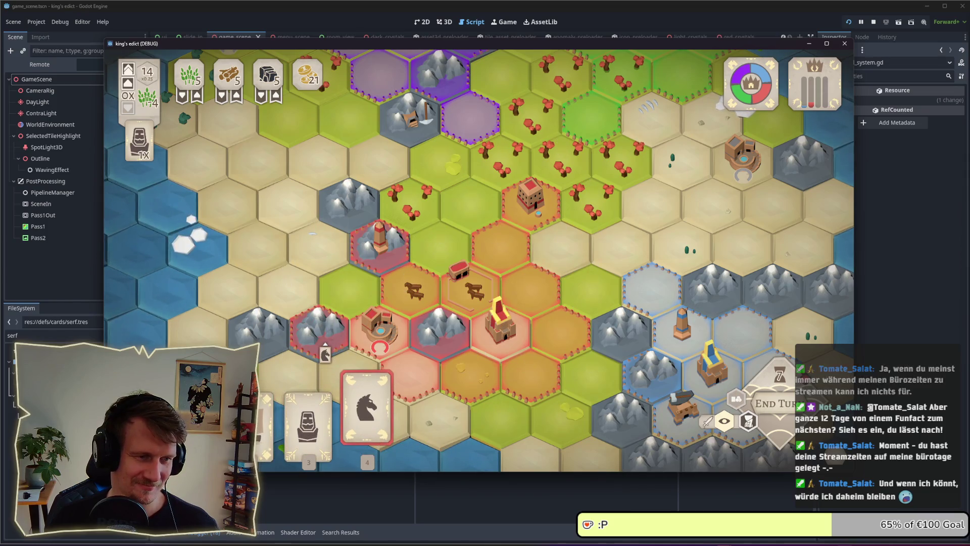
Place a unit on a water tile and select a mountain tile to preview a mine.
{"action": "left_click", "coordinate": [262, 413]}
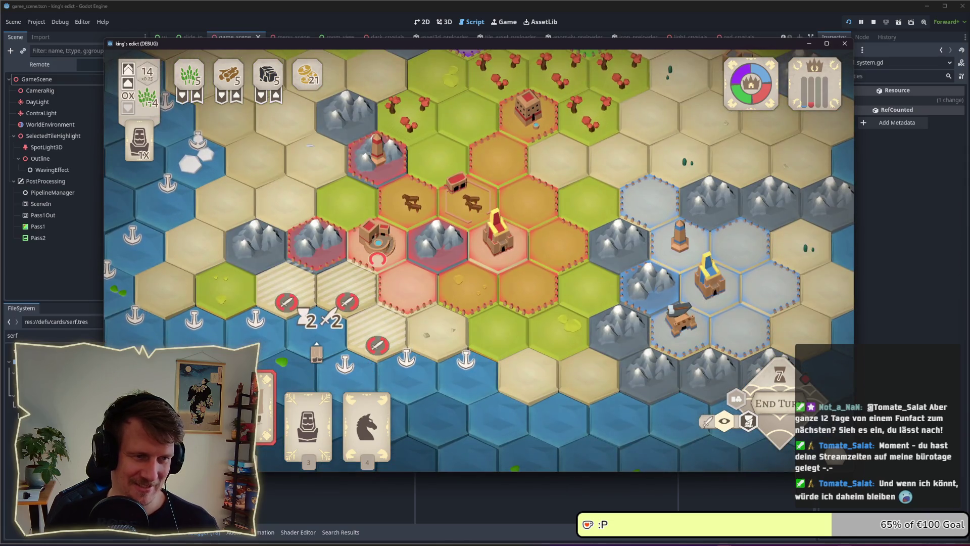
{"action": "left_click", "coordinate": [307, 332]}
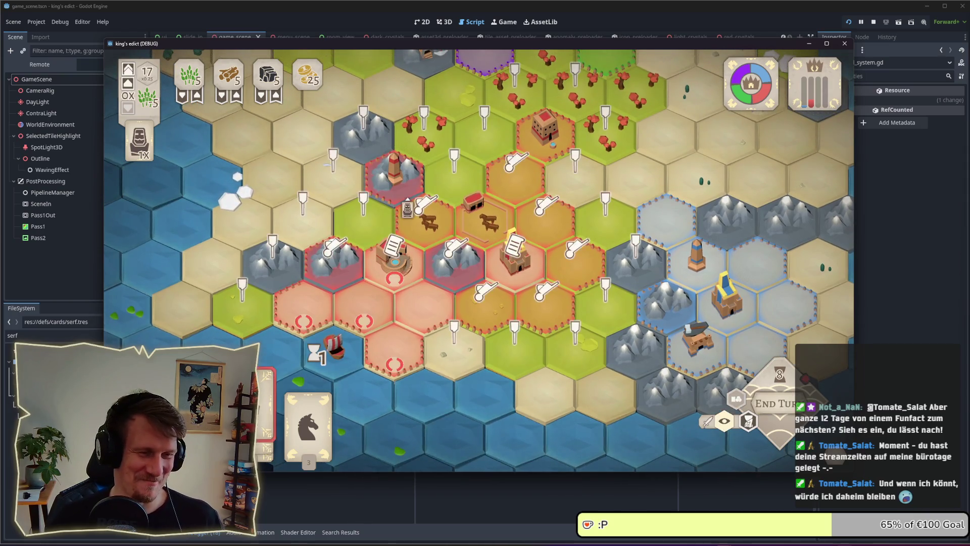
{"action": "left_click", "coordinate": [333, 248]}
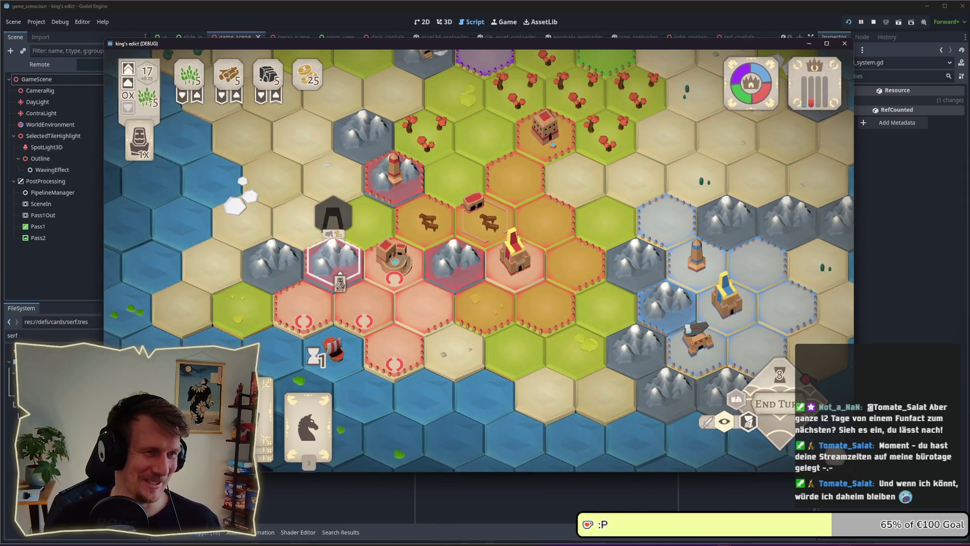
Build the mine, end the turn, place a unit on a mountain tile, then stop the game.
{"action": "left_click", "coordinate": [334, 251]}
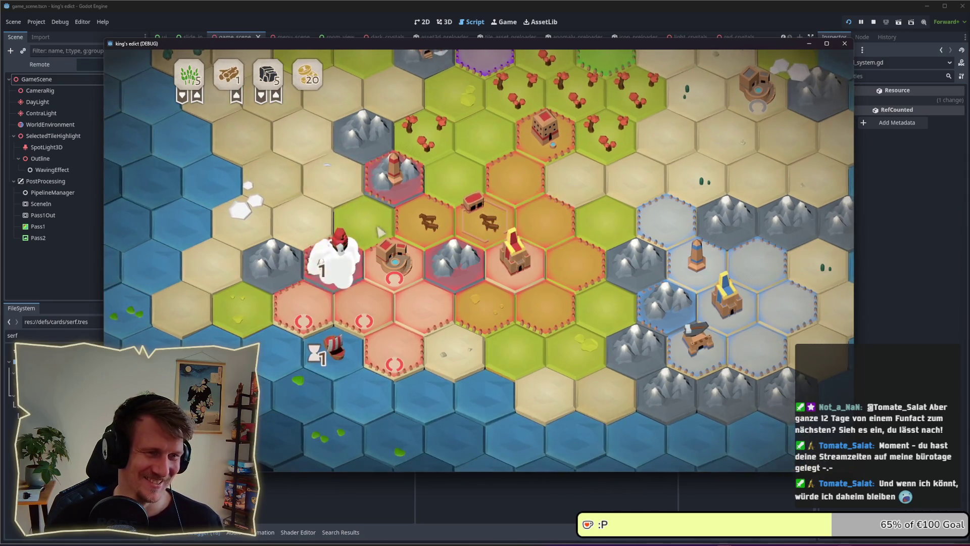
{"action": "left_click", "coordinate": [780, 394]}
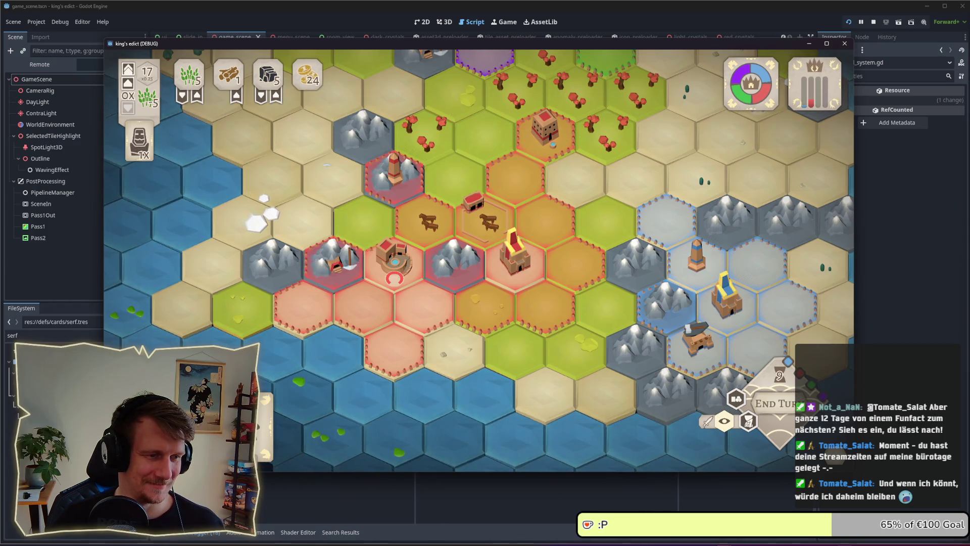
{"action": "mouse_move", "coordinate": [265, 444]}
{"action": "left_mouse_down"}
{"action": "mouse_move", "coordinate": [516, 262]}
{"action": "mouse_move", "coordinate": [493, 310]}
{"action": "left_mouse_up"}
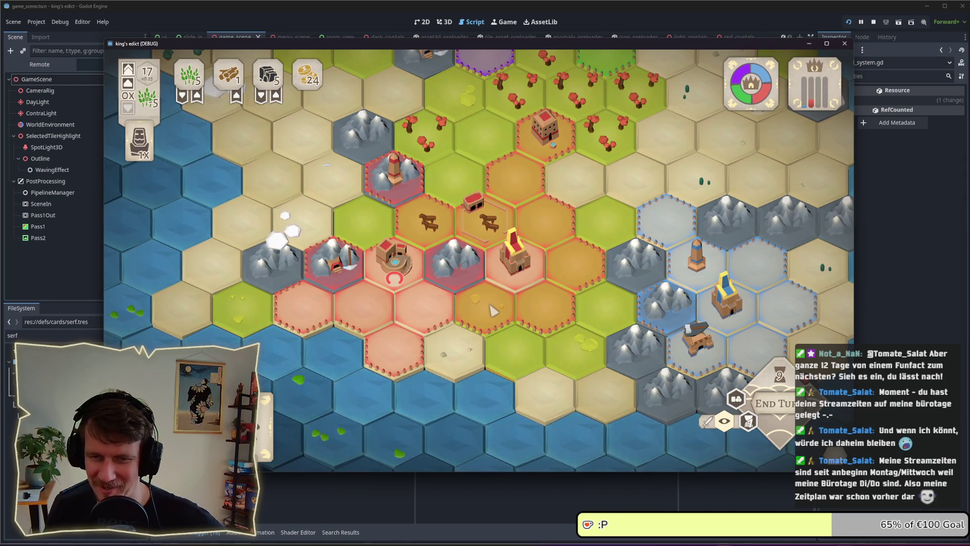
{"action": "scroll", "coordinate": [426, 252], "scroll_direction": "up", "scroll_amount": 1}
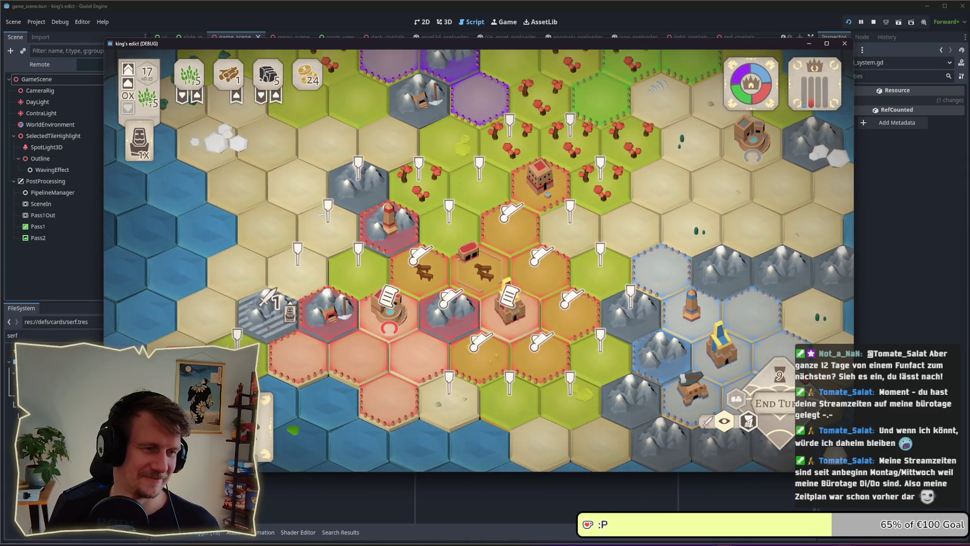
{"action": "left_click", "coordinate": [267, 298]}
{"action": "left_click", "coordinate": [627, 311]}
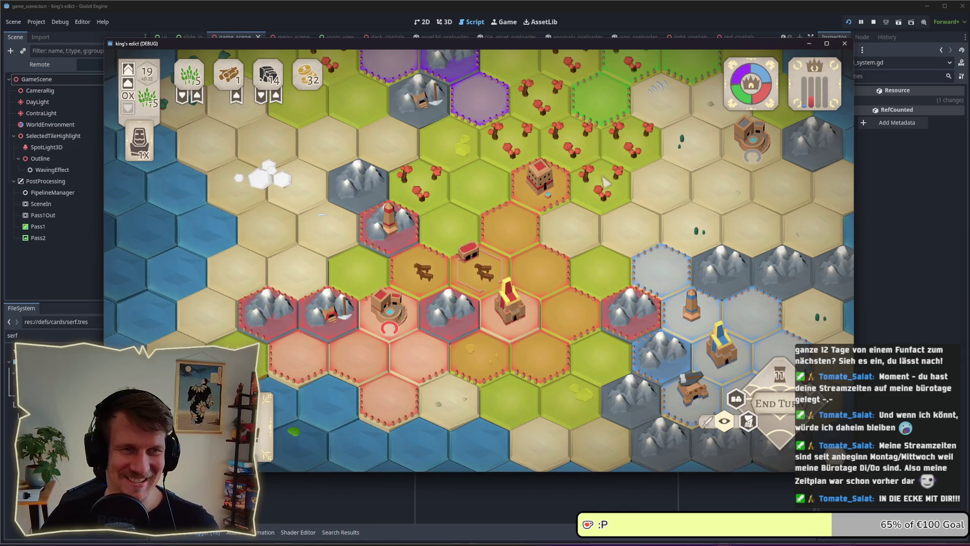
{"action": "left_click", "coordinate": [870, 26]}
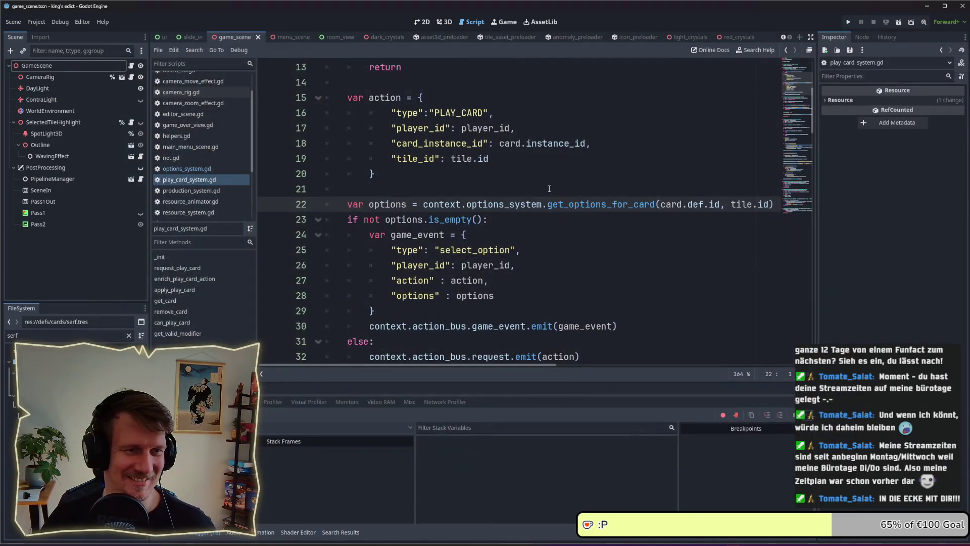
Focus the script editor on blank line 21 of play_card_system.gd.
{"action": "left_click", "coordinate": [549, 188]}
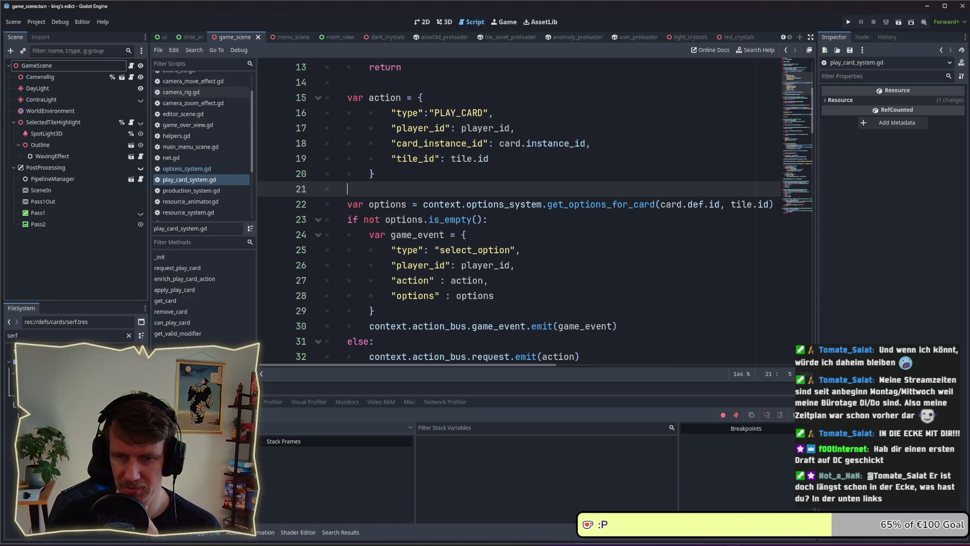
Show the desktop briefly, then restore the windows with the browser's sphere image in front.
{"action": "key", "text": "super+d"}
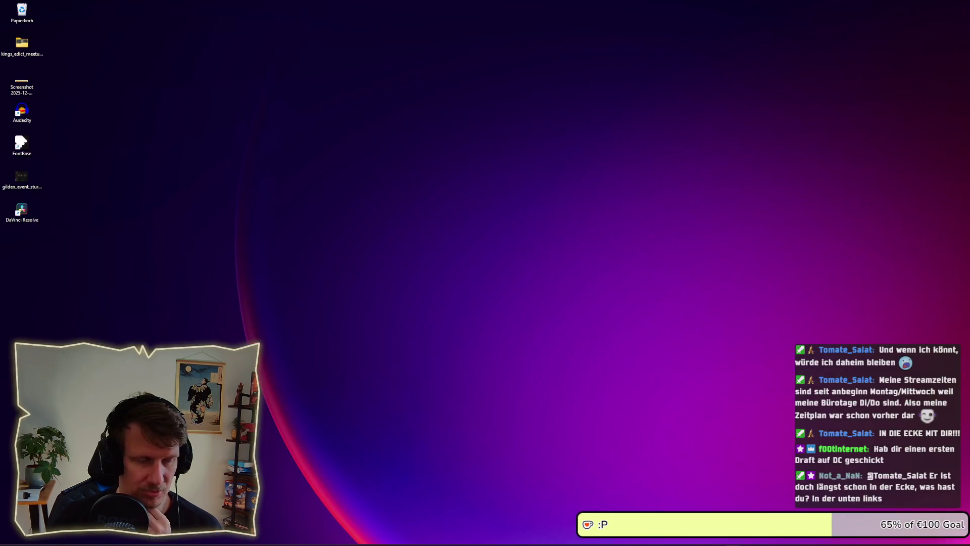
{"action": "key", "text": "super+d"}
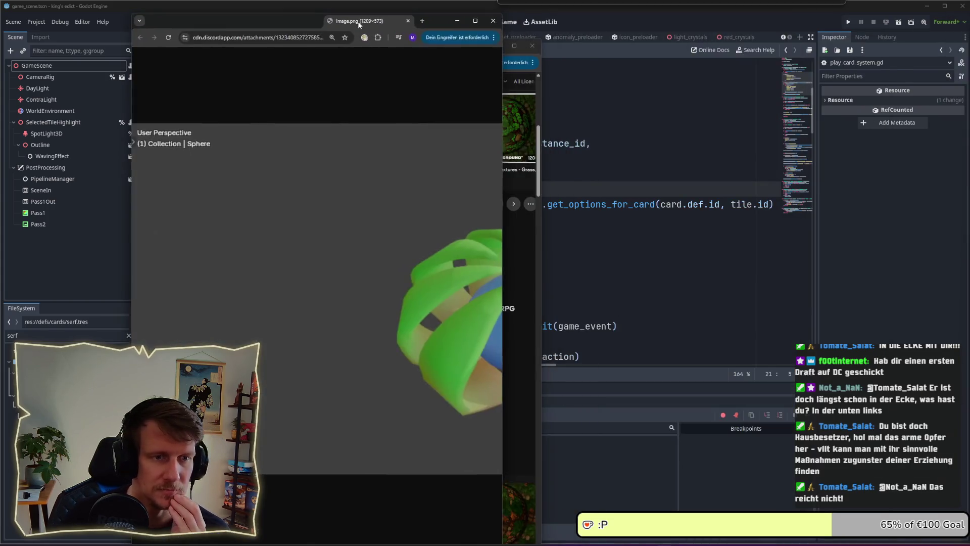
Widen the browser to enlarge the sphere image, then bring the game screenshot viewer forward and reposition it.
{"action": "left_click_drag", "start_coordinate": [514, 166], "coordinate": [969, 166]}
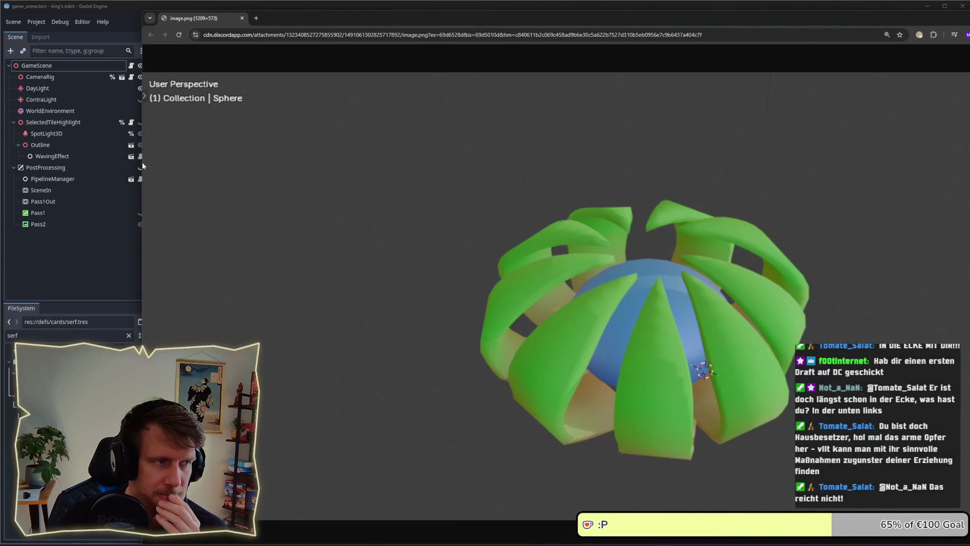
{"action": "left_click_drag", "start_coordinate": [141, 161], "coordinate": [78, 159]}
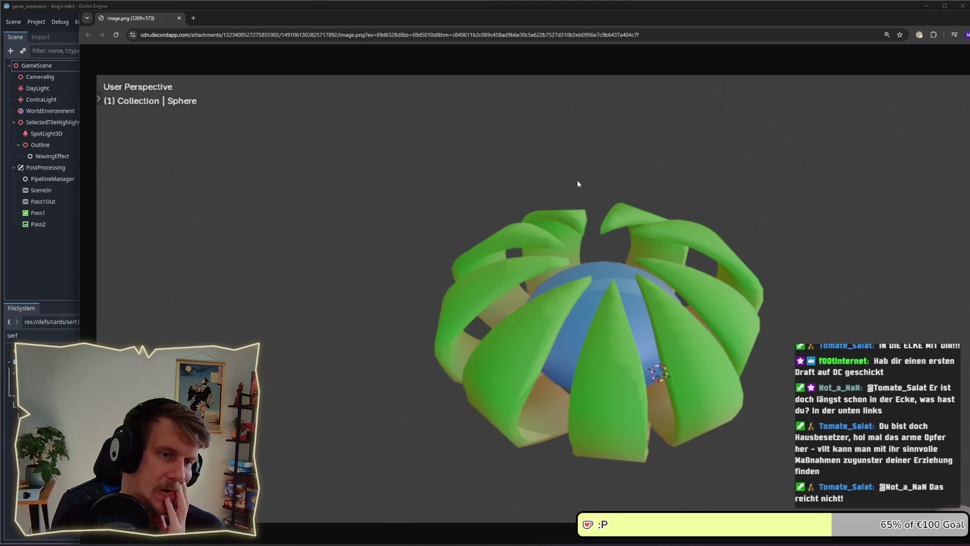
{"action": "key", "text": "alt+Tab"}
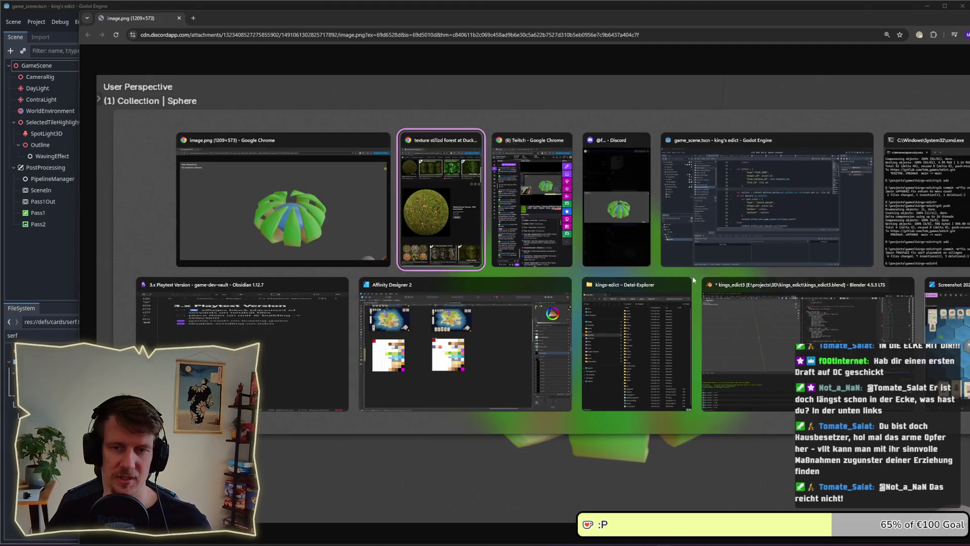
{"action": "left_click", "coordinate": [944, 311]}
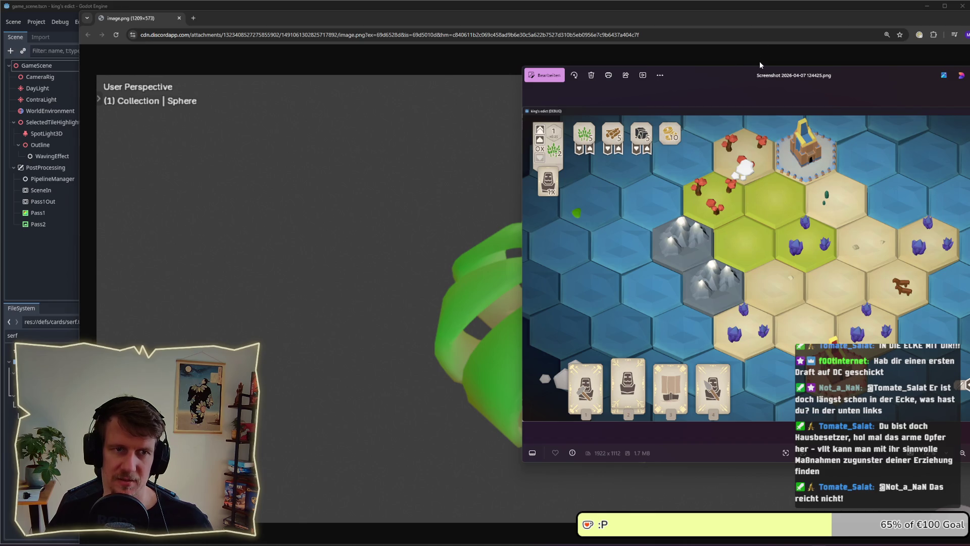
{"action": "mouse_move", "coordinate": [723, 76]}
{"action": "left_mouse_down"}
{"action": "mouse_move", "coordinate": [830, 82]}
{"action": "mouse_move", "coordinate": [899, 99]}
{"action": "left_mouse_up"}
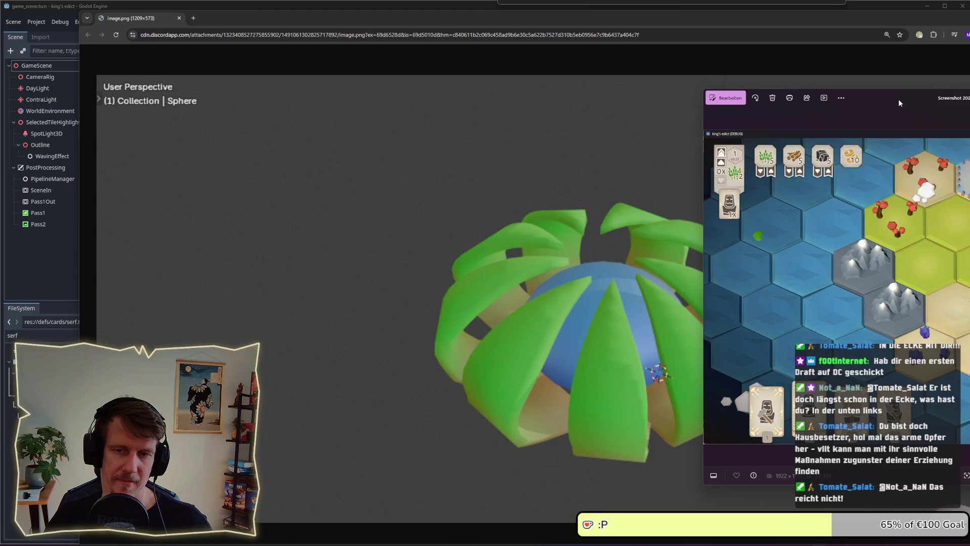
{"action": "left_click_drag", "start_coordinate": [899, 100], "coordinate": [235, 88]}
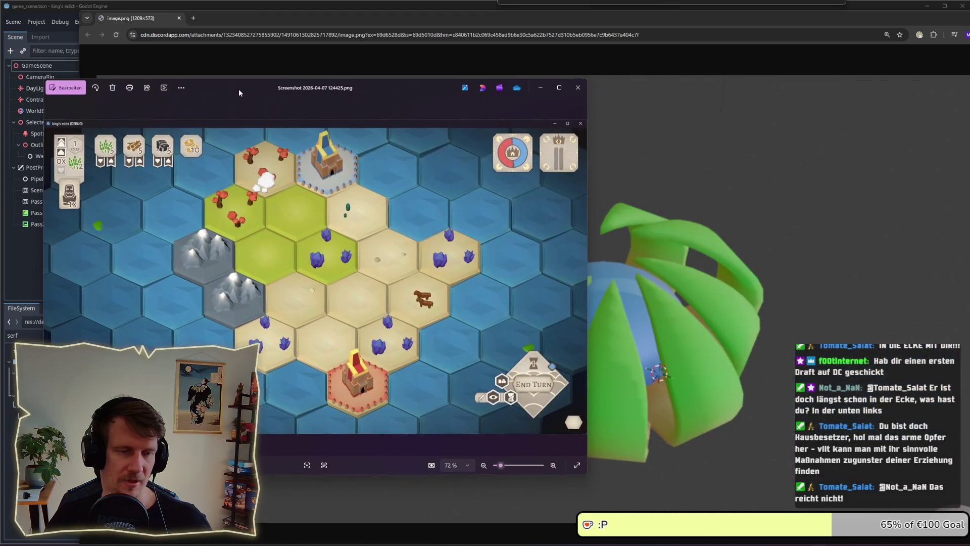
Bring the browser back to the front and close the tab showing the sphere image.
{"action": "left_click_drag", "start_coordinate": [570, 18], "coordinate": [694, 16]}
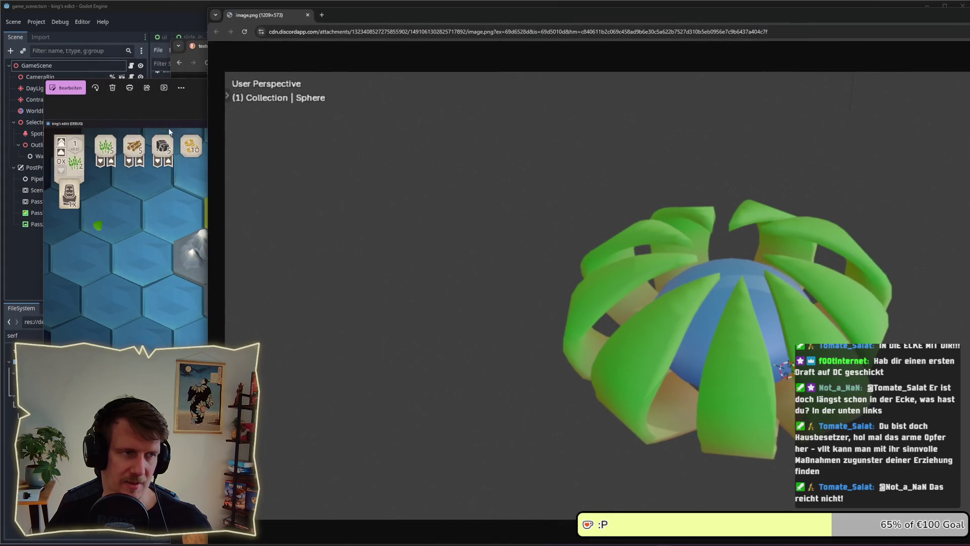
{"action": "left_click", "coordinate": [196, 101]}
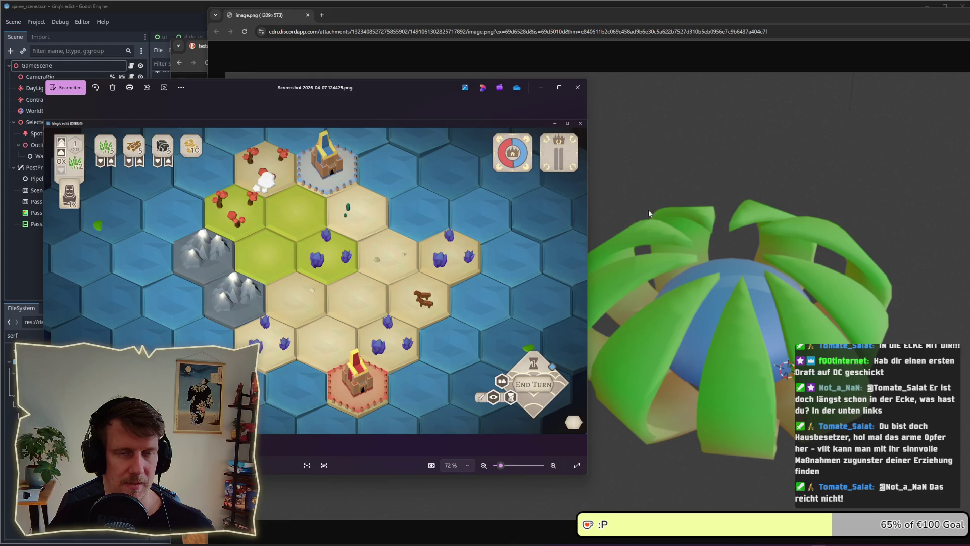
{"action": "left_click", "coordinate": [442, 21]}
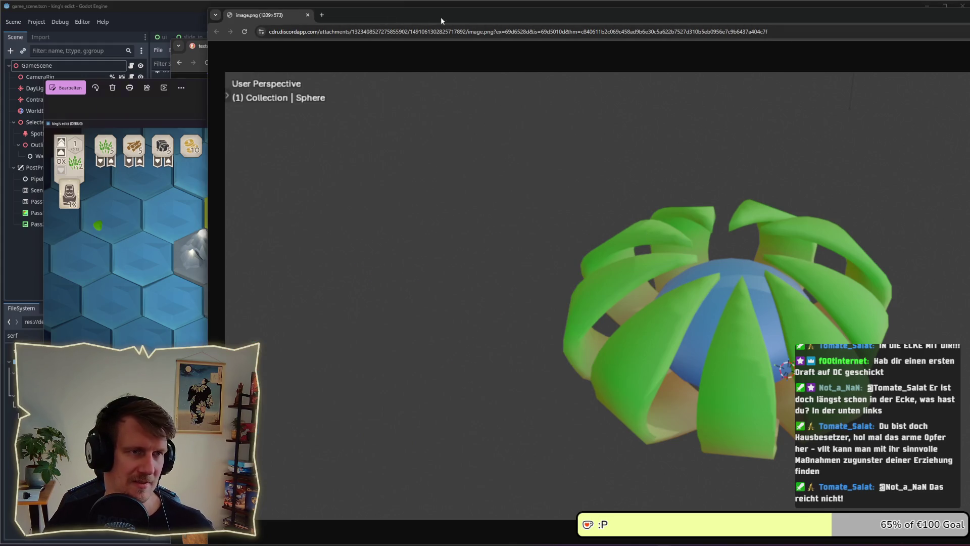
{"action": "key", "text": "ctrl+w"}
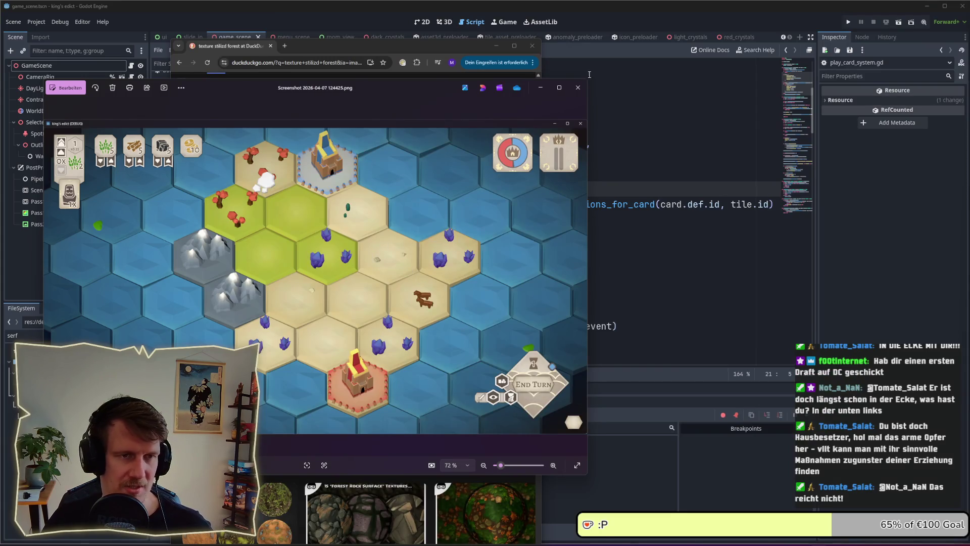
Close the game screenshot viewer and minimize the forest texture search window.
{"action": "left_click", "coordinate": [578, 88]}
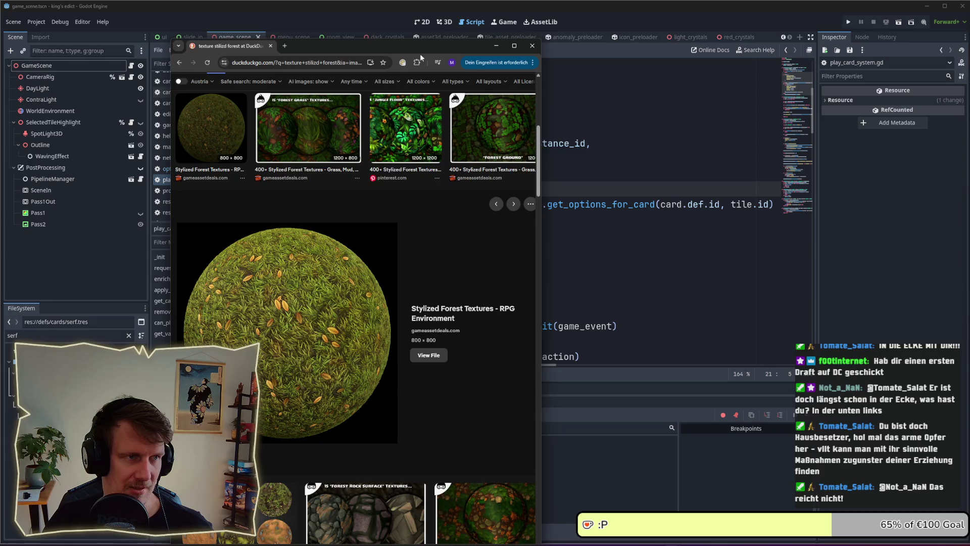
{"action": "left_click", "coordinate": [532, 44]}
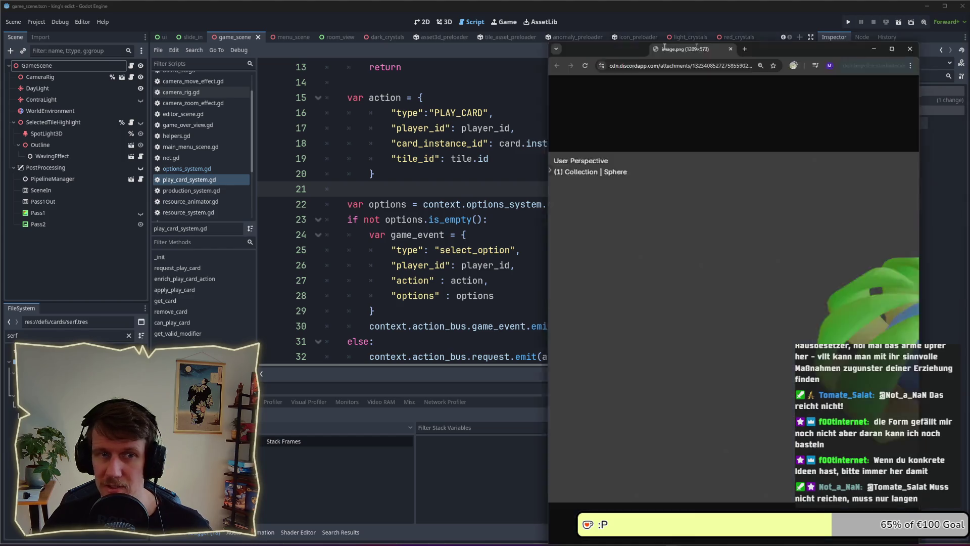
Move and widen the Chrome window to show the whole sphere, then switch back to the Godot editor.
{"action": "left_click_drag", "start_coordinate": [690, 49], "coordinate": [267, 25]}
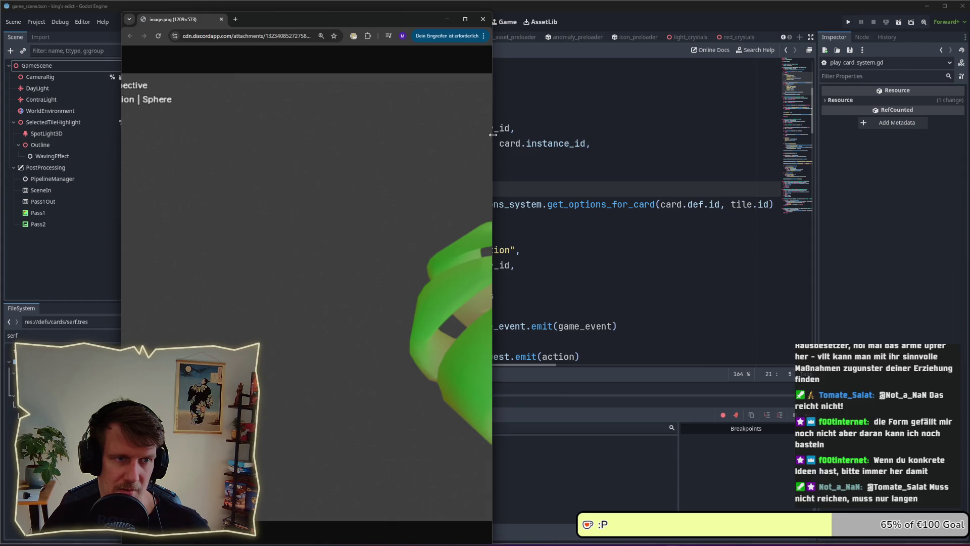
{"action": "left_click_drag", "start_coordinate": [493, 135], "coordinate": [961, 136]}
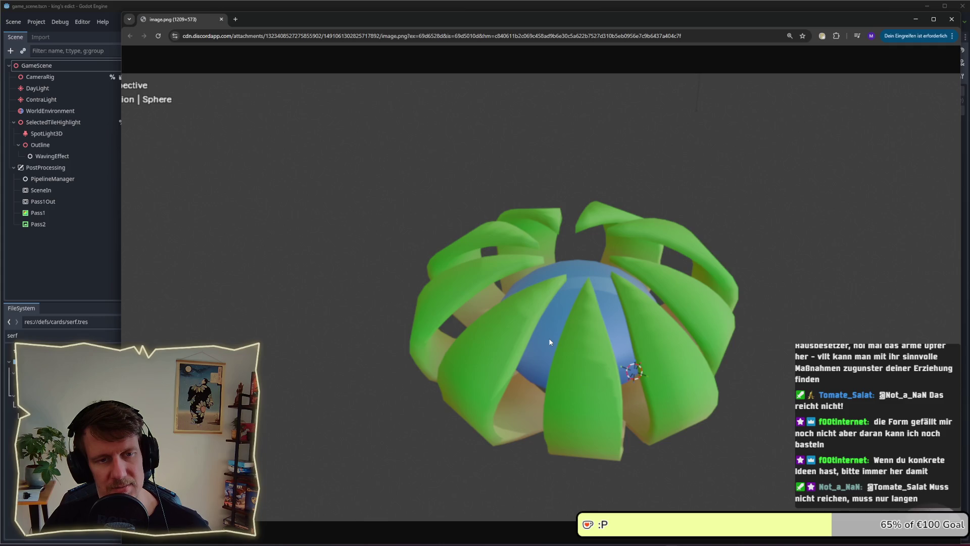
{"action": "key", "text": "alt+Tab"}
{"action": "key", "text": "alt+Tab"}
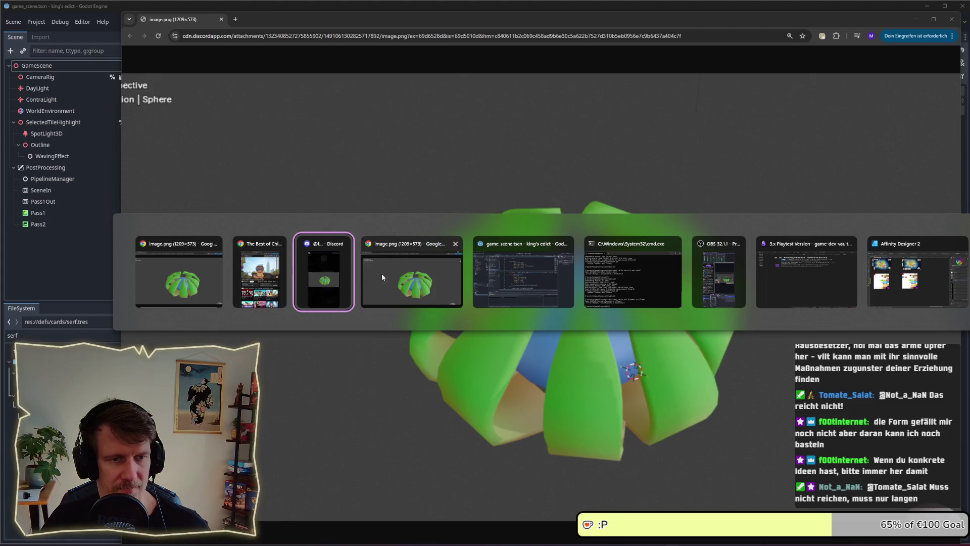
{"action": "left_click", "coordinate": [524, 271]}
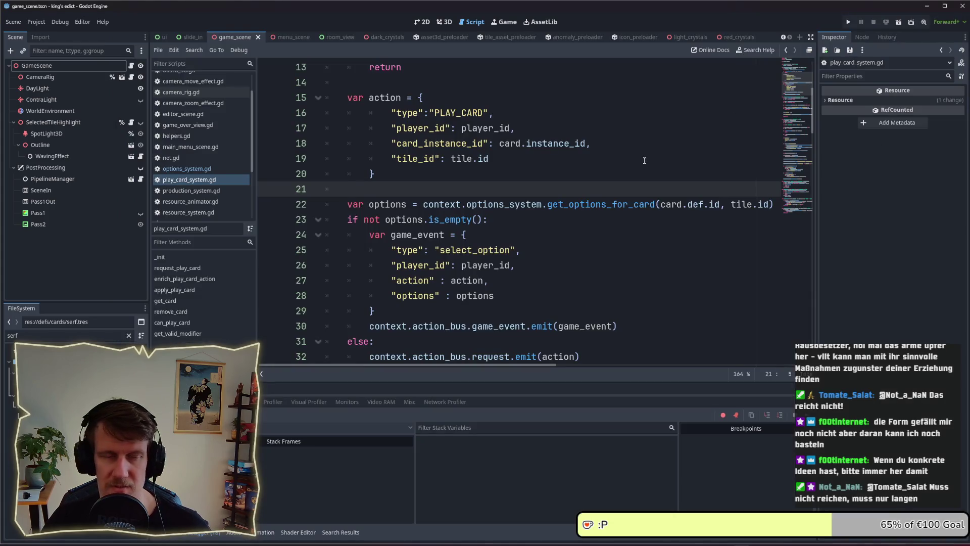
Run the project, create a multiplayer game on the Crystals 4 map with a start tile, and begin the match.
{"action": "left_click", "coordinate": [845, 20]}
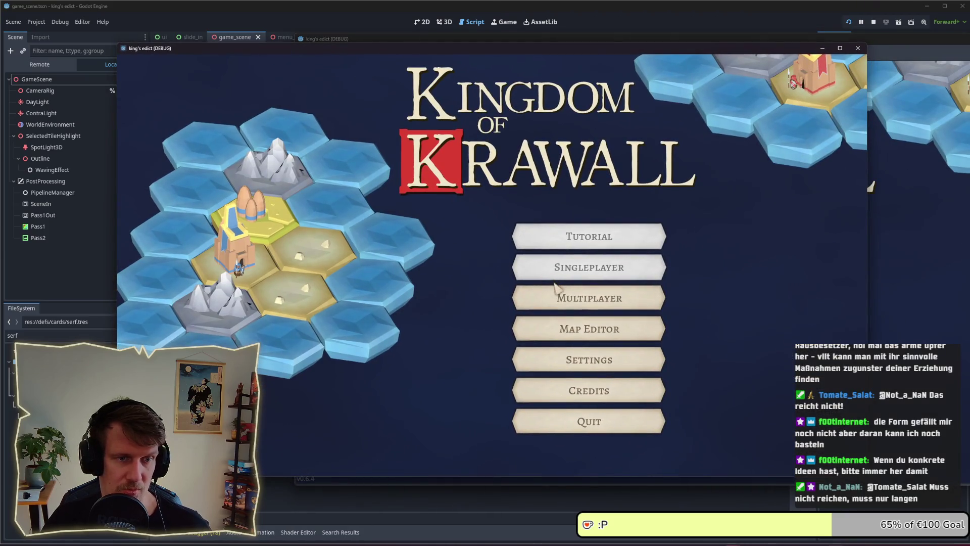
{"action": "left_click", "coordinate": [565, 297]}
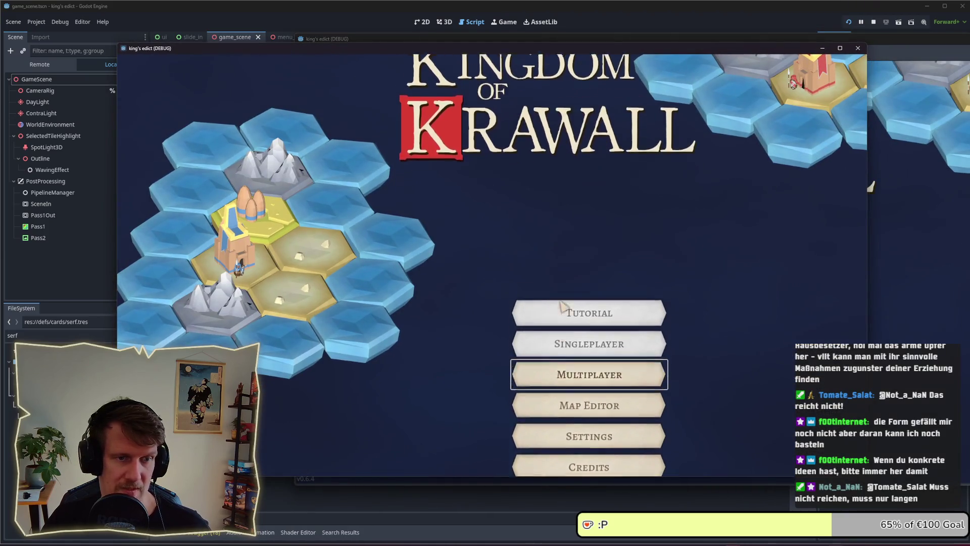
{"action": "left_click", "coordinate": [788, 436]}
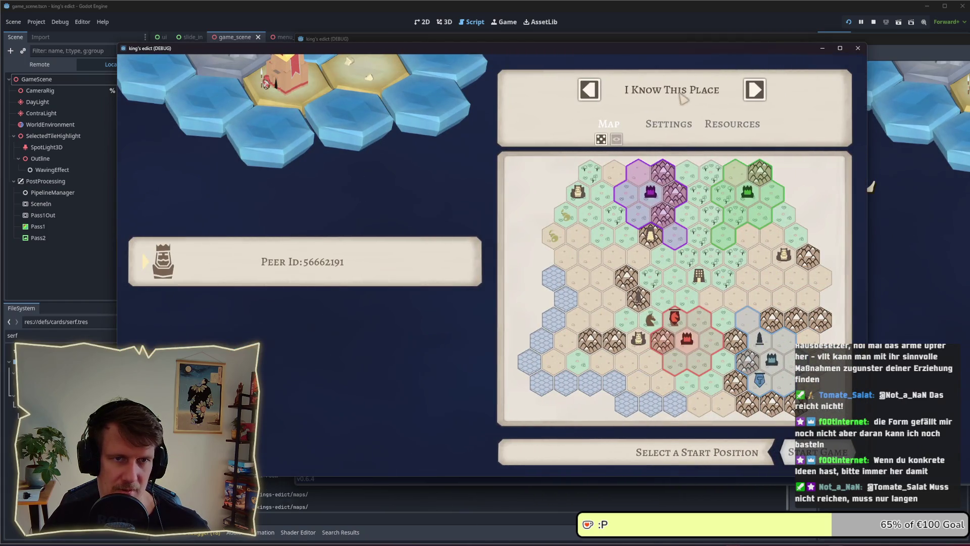
{"action": "left_click", "coordinate": [682, 93]}
{"action": "left_click", "coordinate": [641, 299]}
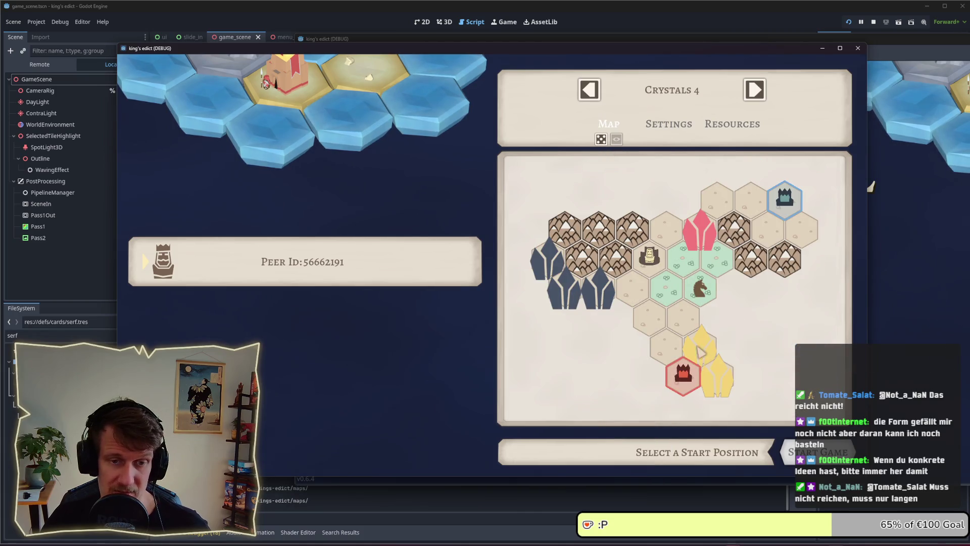
{"action": "left_click", "coordinate": [683, 373]}
{"action": "left_click", "coordinate": [823, 451]}
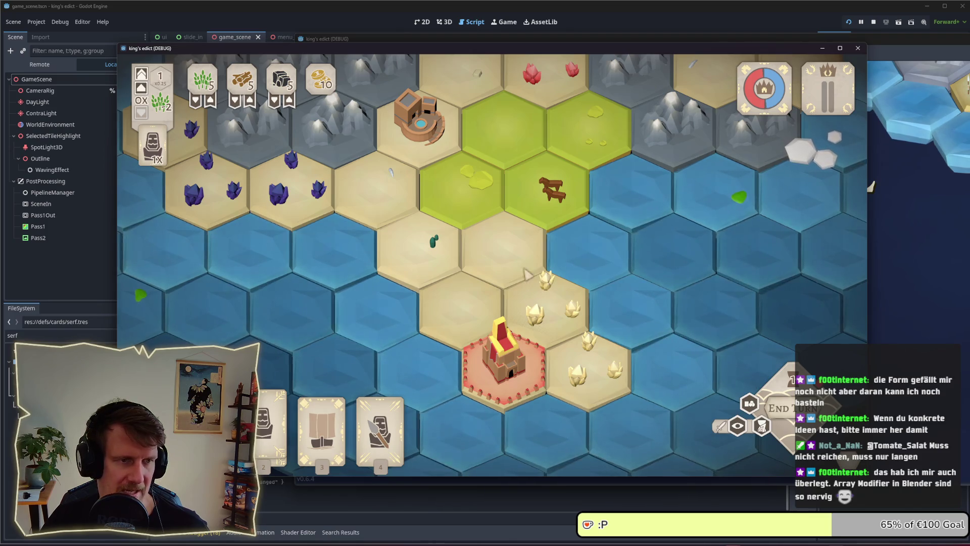
Pan around the hex map with WASD, briefly peeking at the window list without switching.
{"action": "key", "text": "w"}
{"action": "key", "text": "a"}
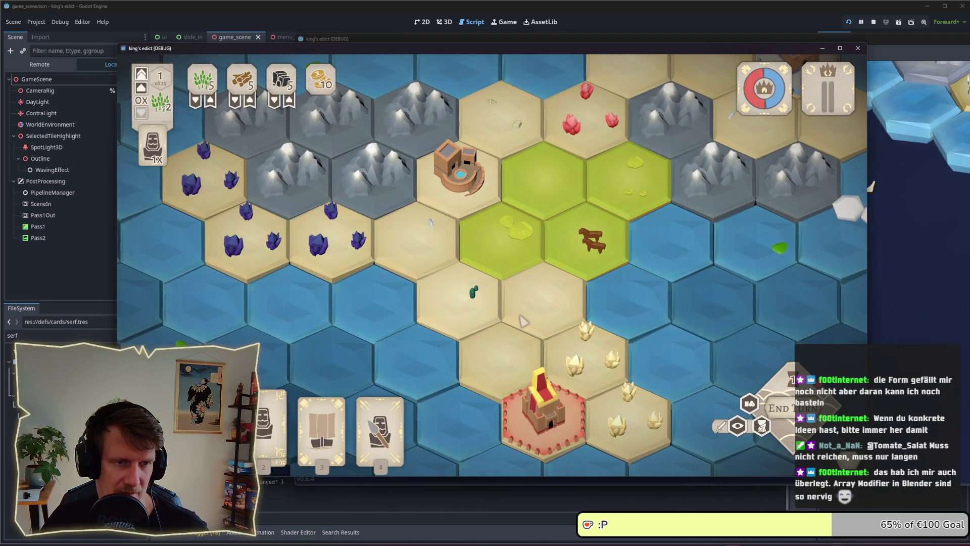
{"action": "key", "text": "alt+Tab"}
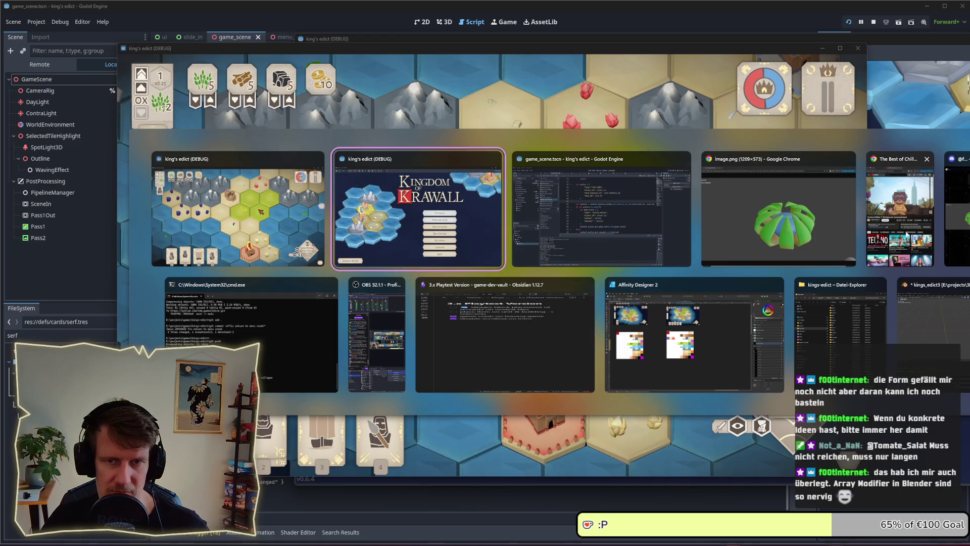
{"action": "mouse_move", "coordinate": [900, 211]}
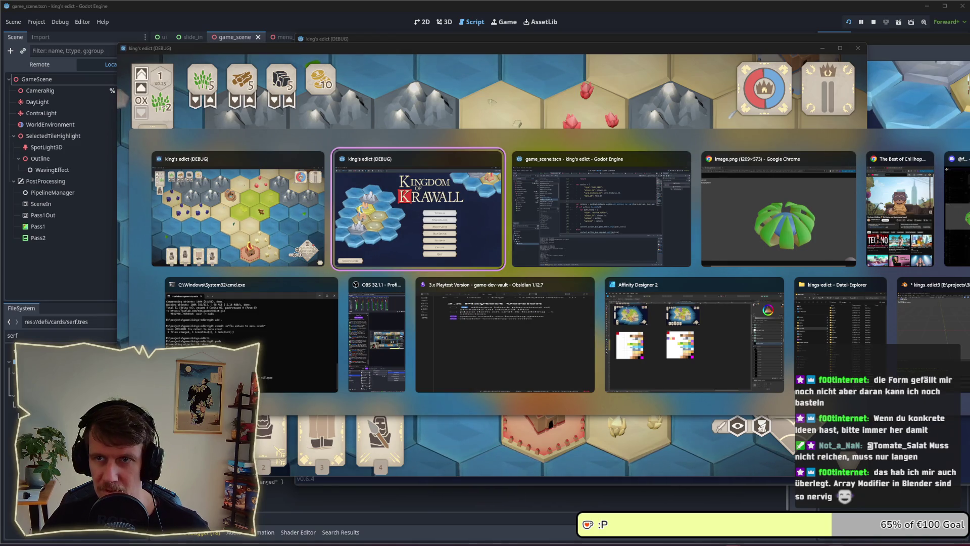
{"action": "key", "text": "Escape"}
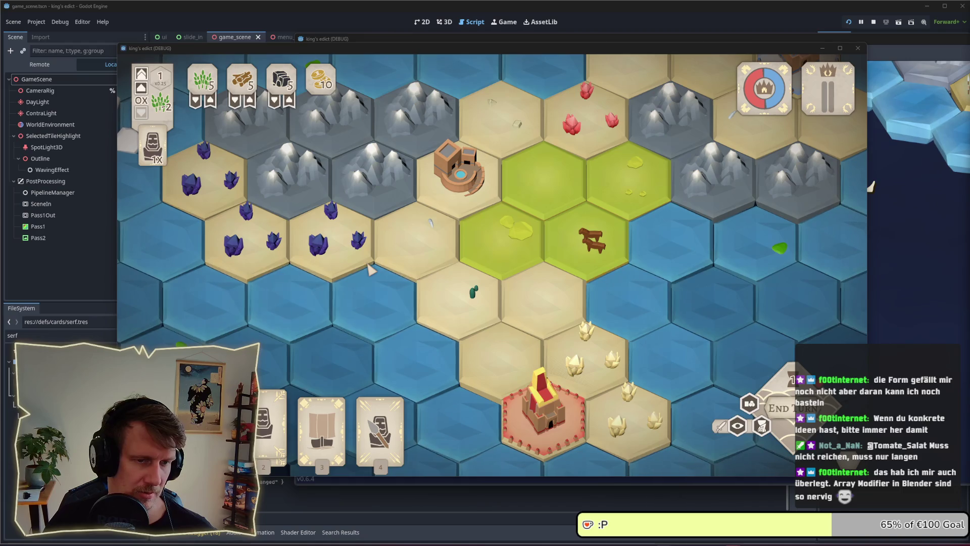
{"action": "key", "text": "w"}
{"action": "key", "text": "a"}
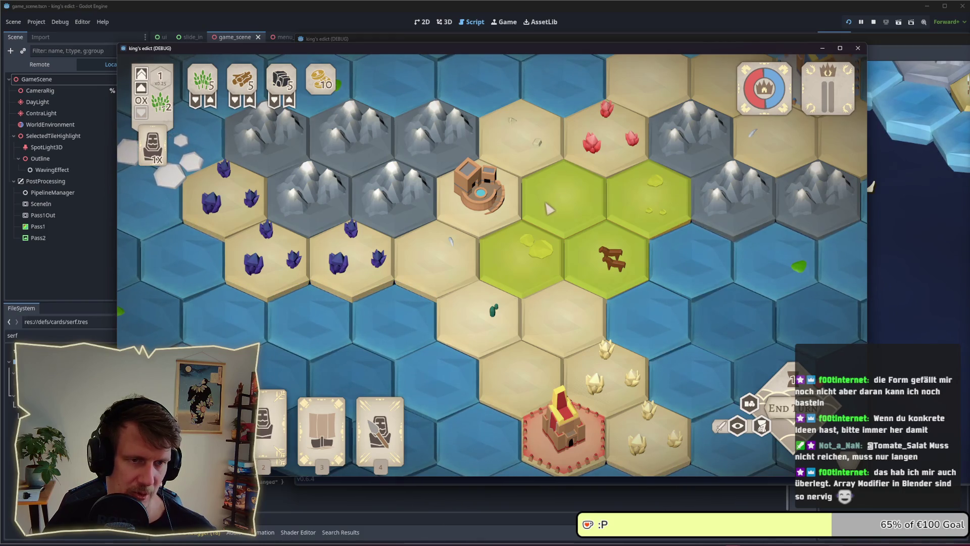
{"action": "key", "text": "s"}
{"action": "key", "text": "d"}
{"action": "scroll", "coordinate": [506, 236], "scroll_direction": "down", "scroll_amount": 2}
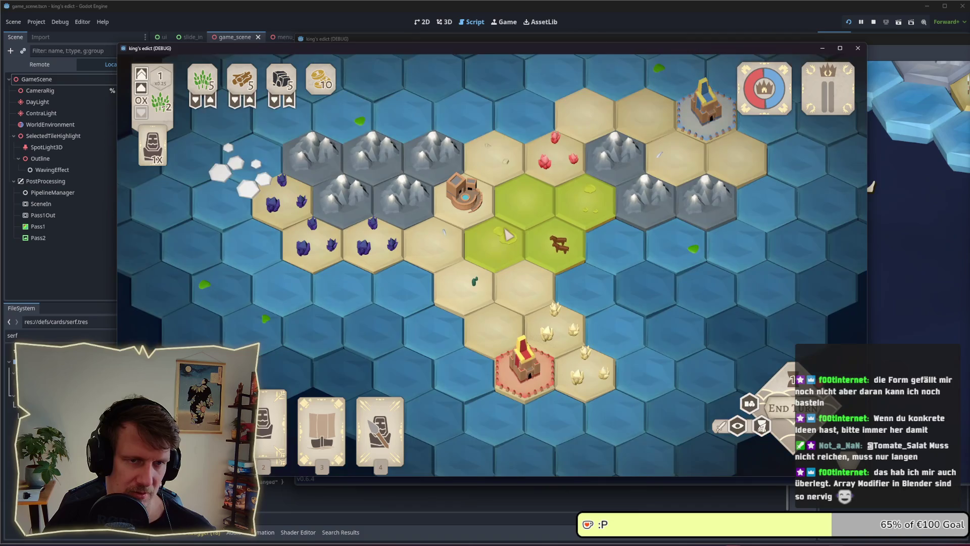
{"action": "scroll", "coordinate": [592, 235], "scroll_direction": "up", "scroll_amount": 2}
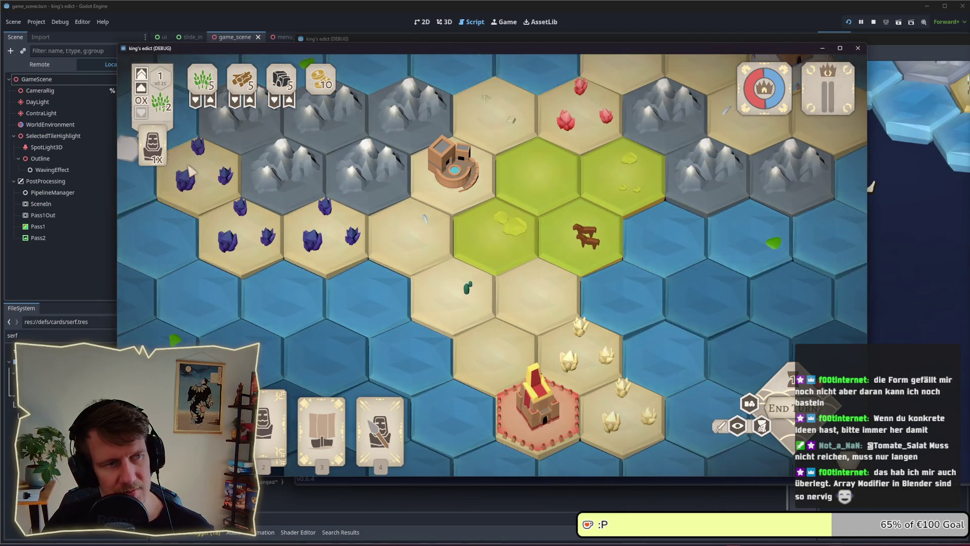
{"action": "key", "text": "d"}
{"action": "key", "text": "a"}
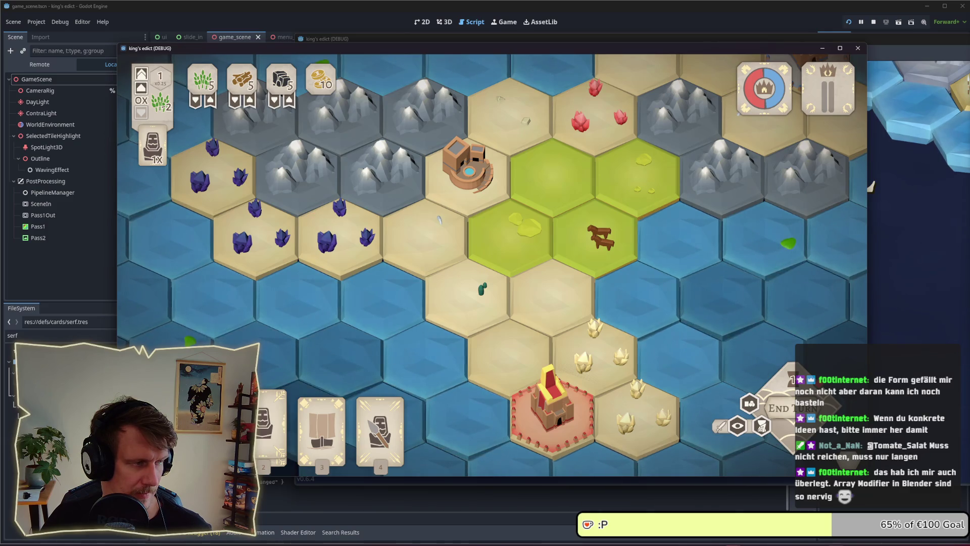
Switch to the Chrome window showing the green sphere image.
{"action": "key", "text": "alt+Tab"}
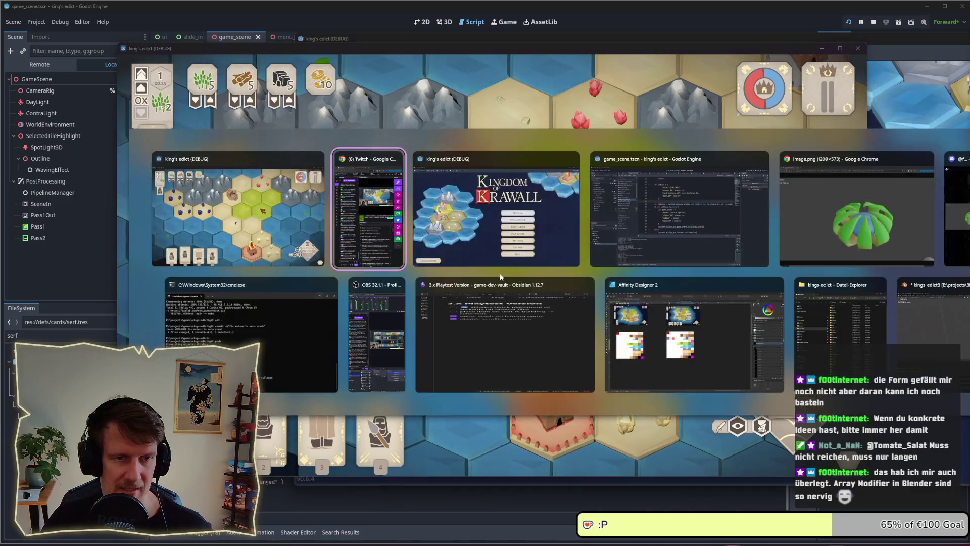
{"action": "key", "text": "alt+Tab"}
{"action": "key", "text": "alt+Tab"}
{"action": "key", "text": "alt+Tab"}
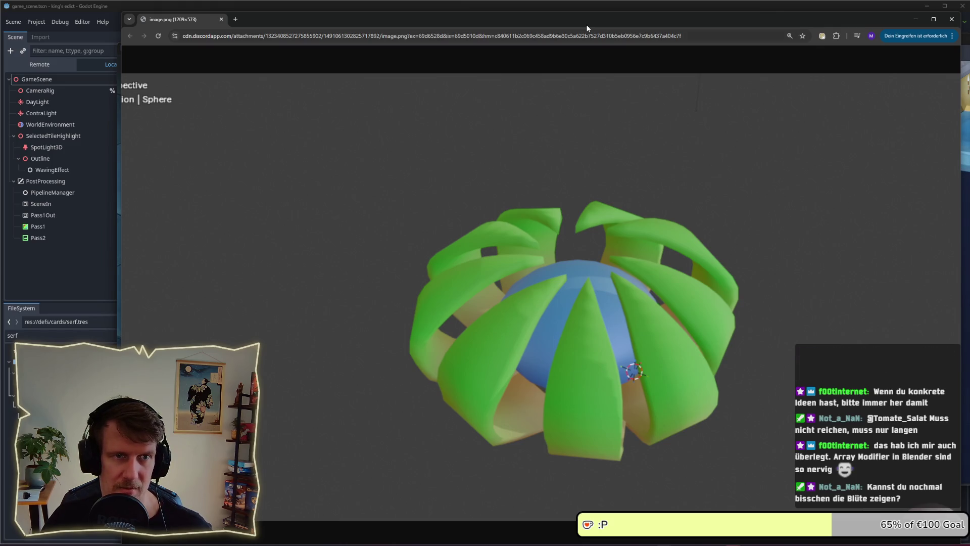
Nudge the Chrome window, then close it to reveal the running match board.
{"action": "left_click_drag", "start_coordinate": [585, 24], "coordinate": [564, 16]}
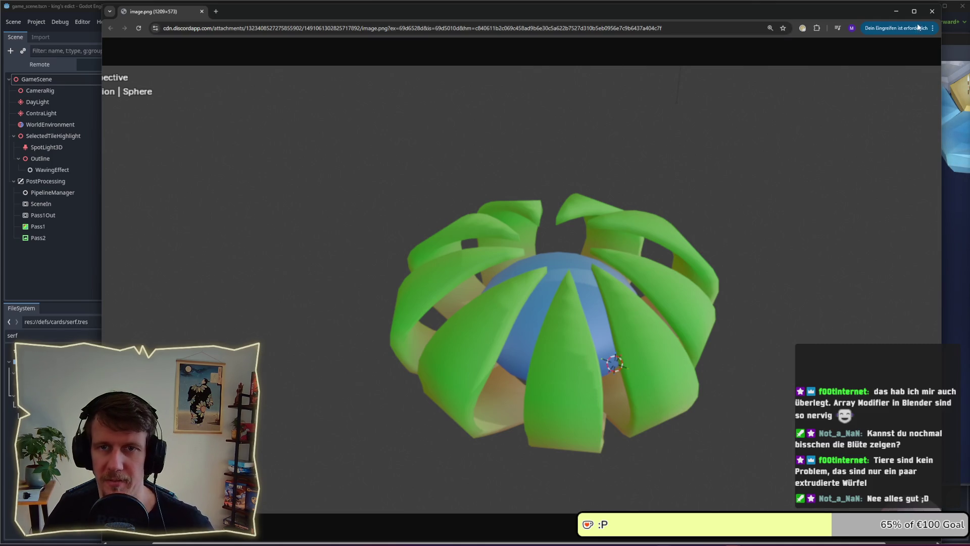
{"action": "left_click", "coordinate": [932, 11]}
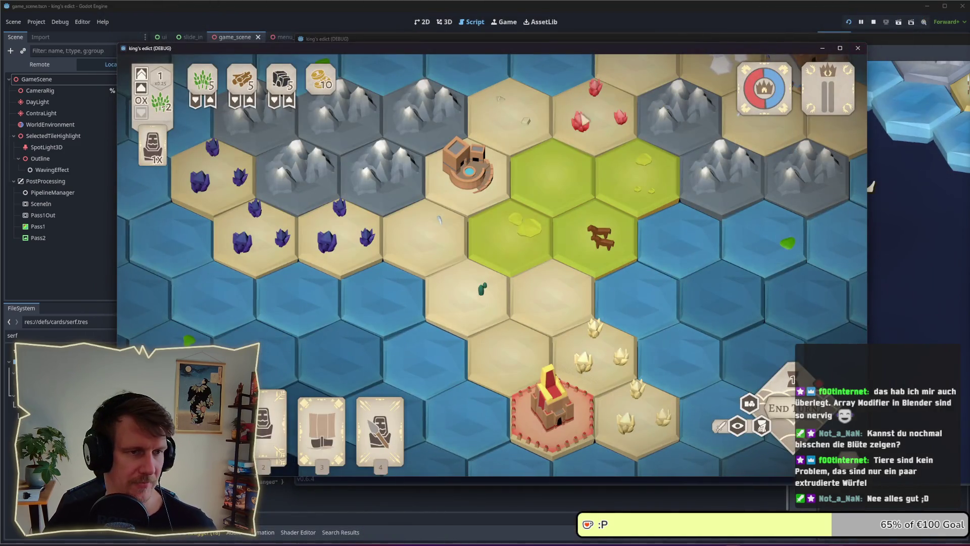
{"action": "left_click_drag", "start_coordinate": [459, 52], "coordinate": [507, 53]}
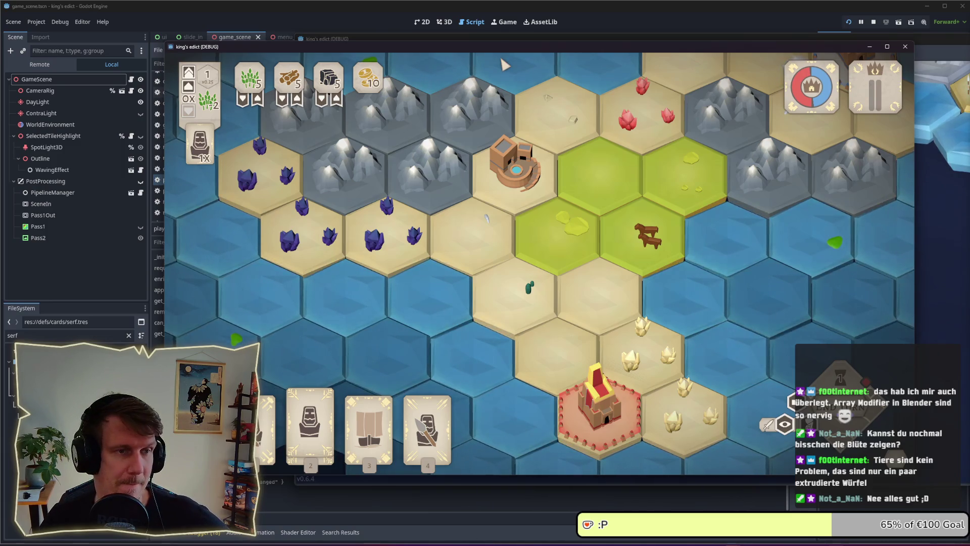
{"action": "left_click_drag", "start_coordinate": [493, 47], "coordinate": [481, 45]}
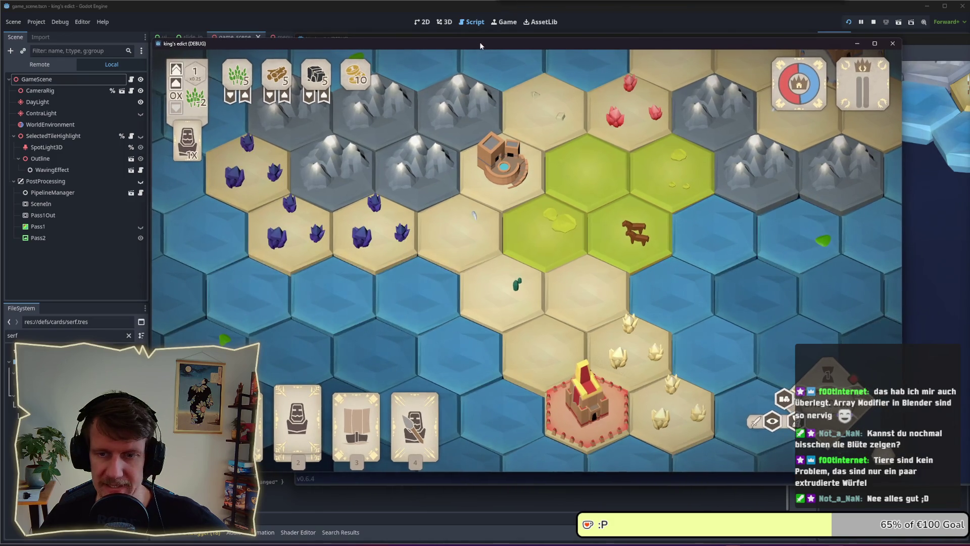